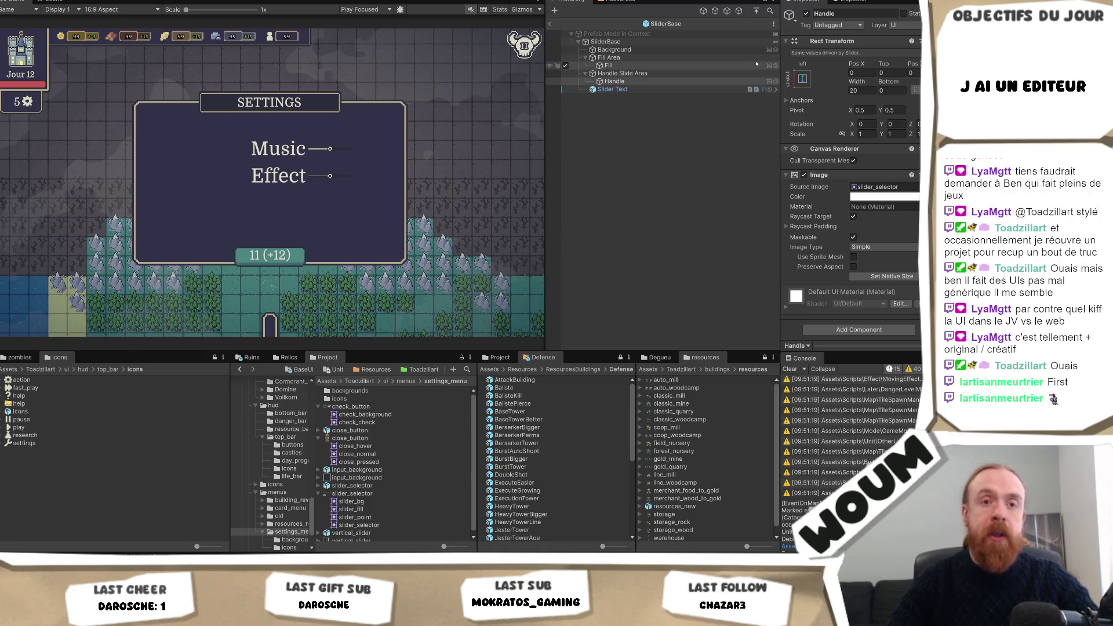
- Select Slider Text under Handle Slide Area to view its Music label and font settings
drag(544, 117, 540, 125)
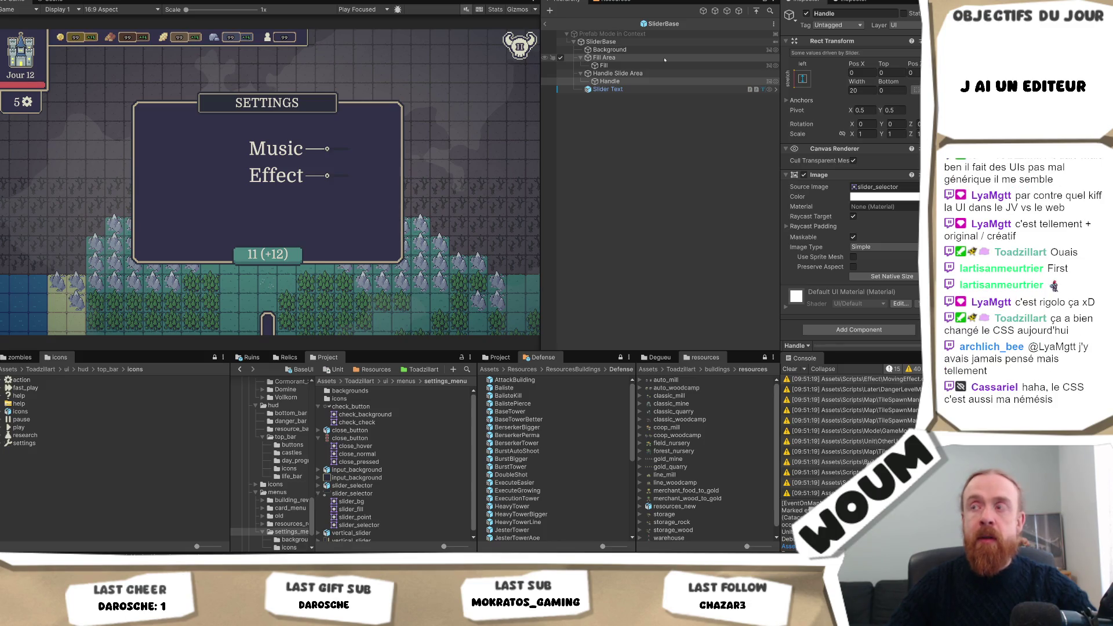
click(660, 73)
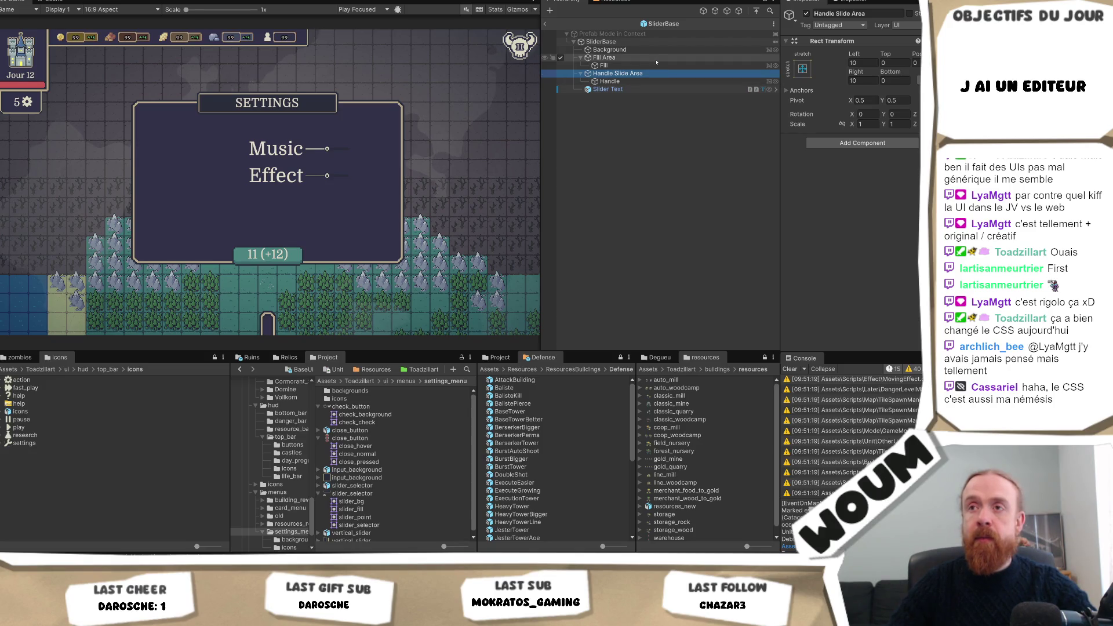
click(649, 89)
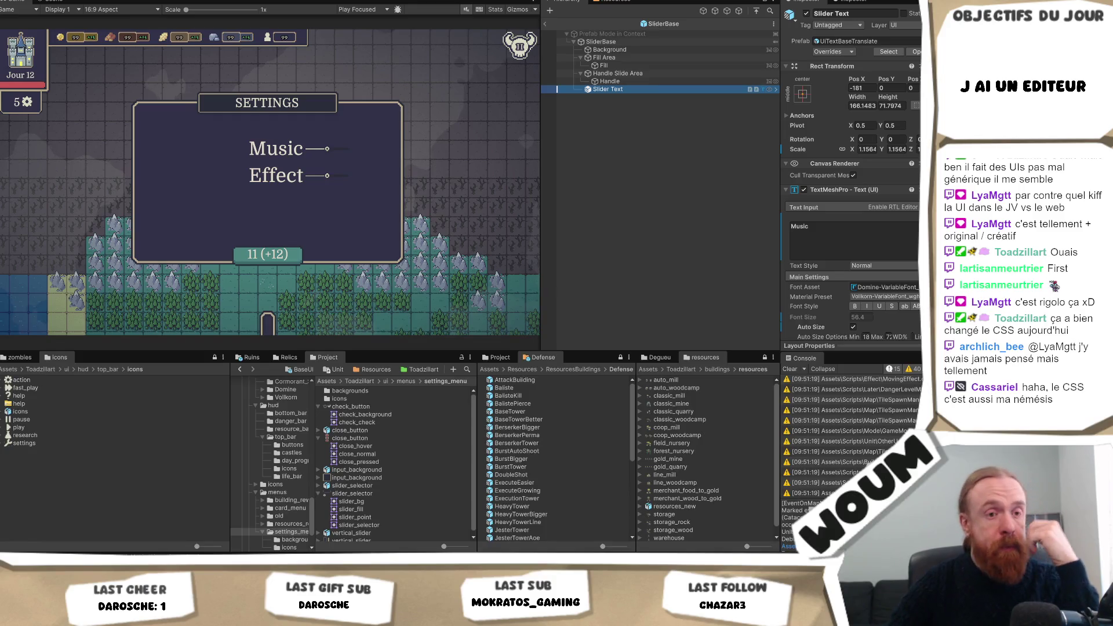
- Clear the slider label's Music text so the Text Input is empty
click(142, 307)
click(608, 89)
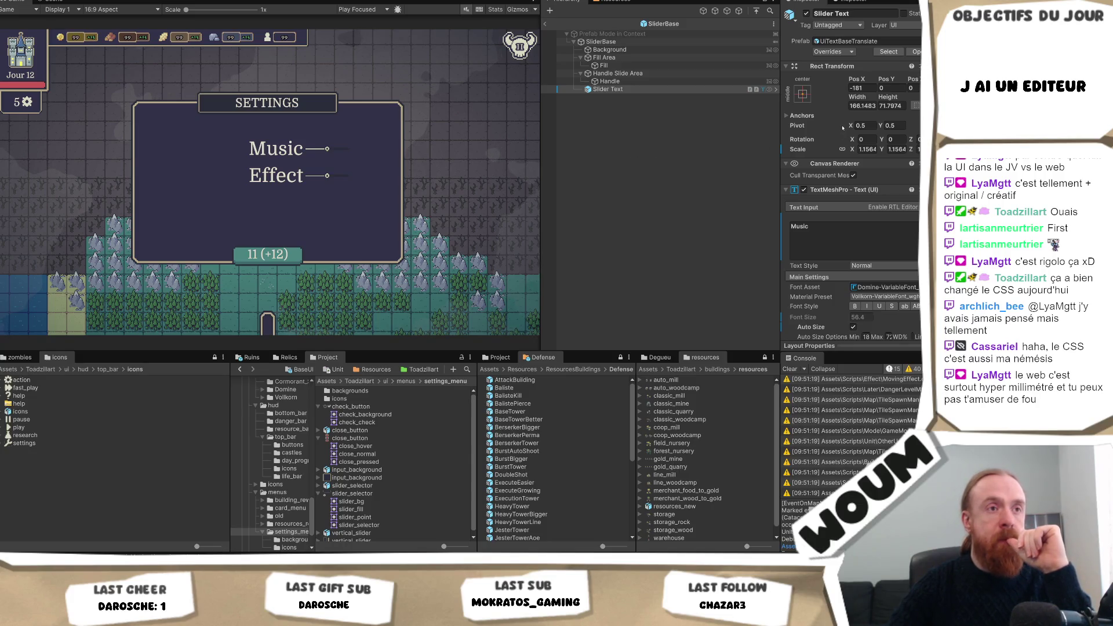
click(844, 237)
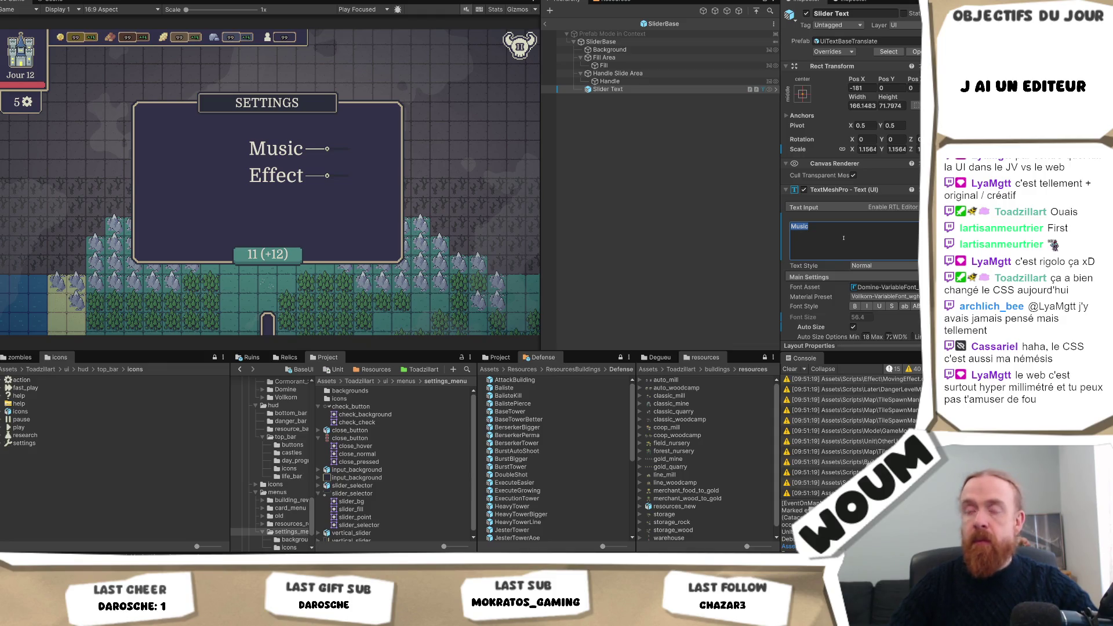
text(Soun)
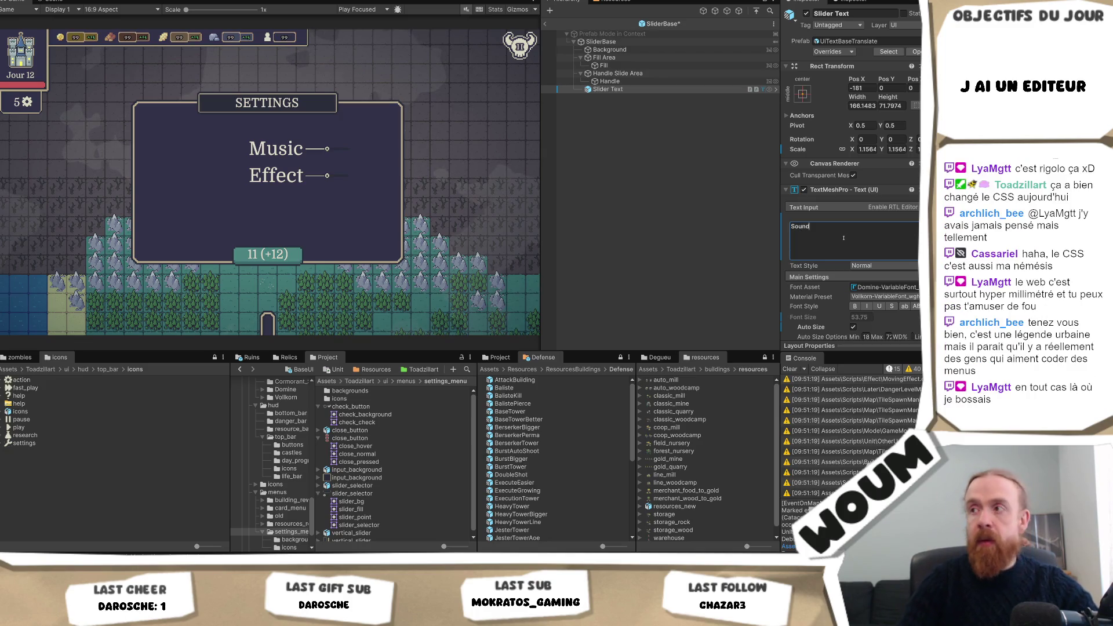
key(BackSpace)
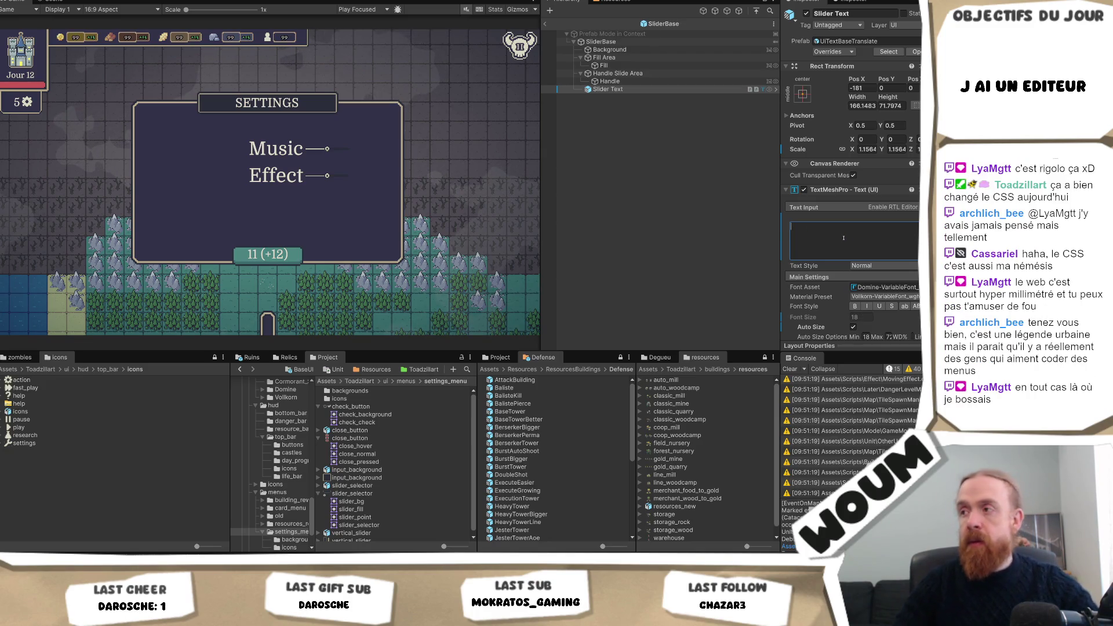
- Set the label's Auto Size range to minimum 6 and maximum 10
click(865, 337)
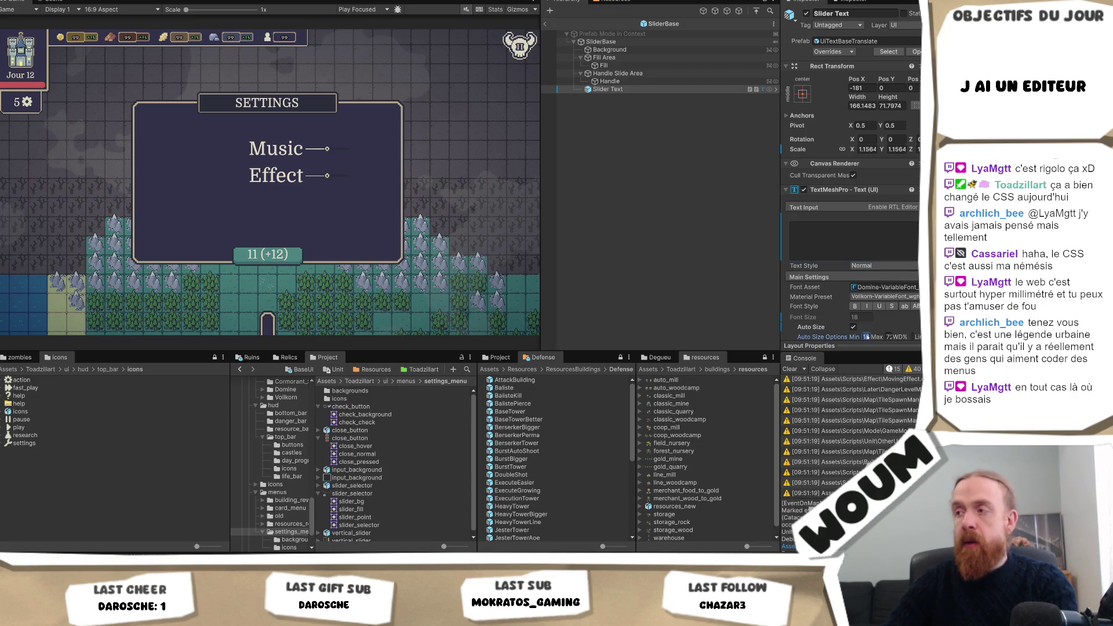
text(6)
key(Tab)
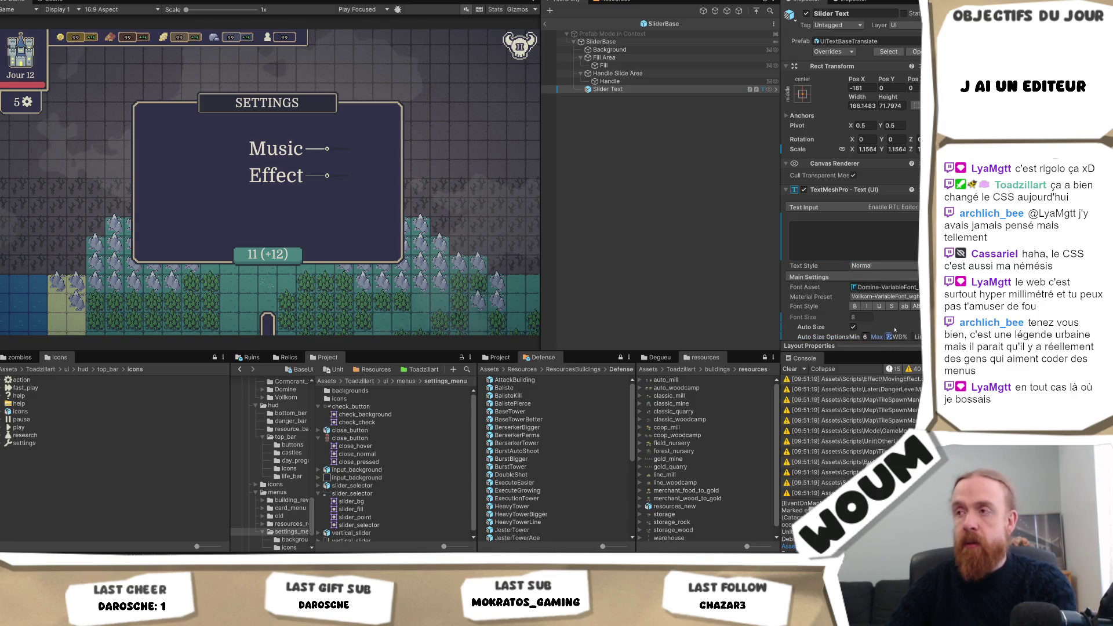
click(873, 259)
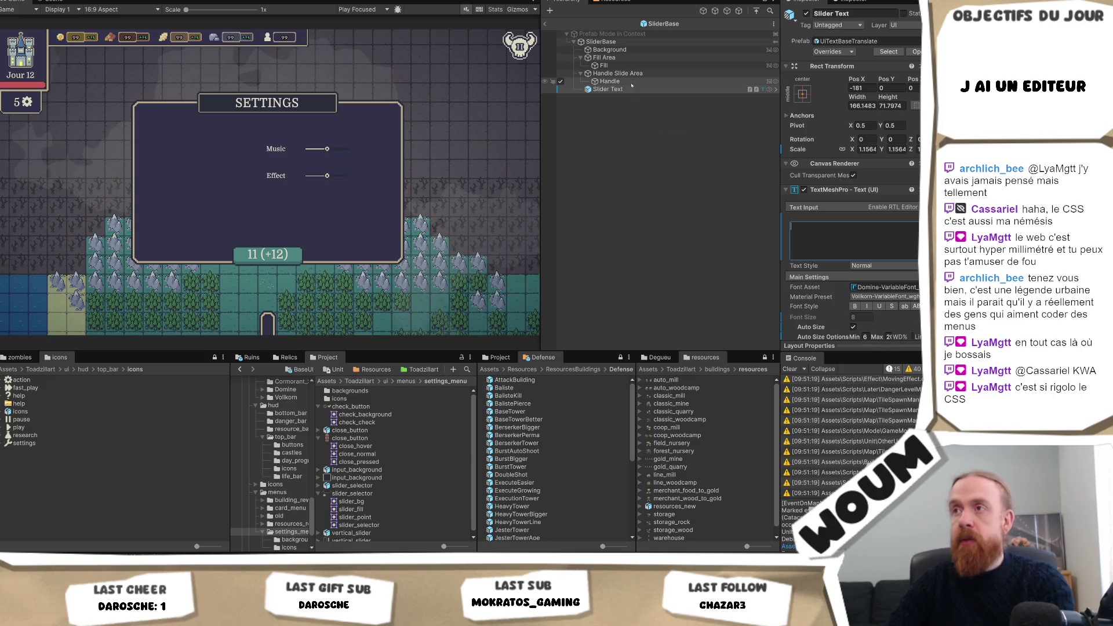
click(889, 337)
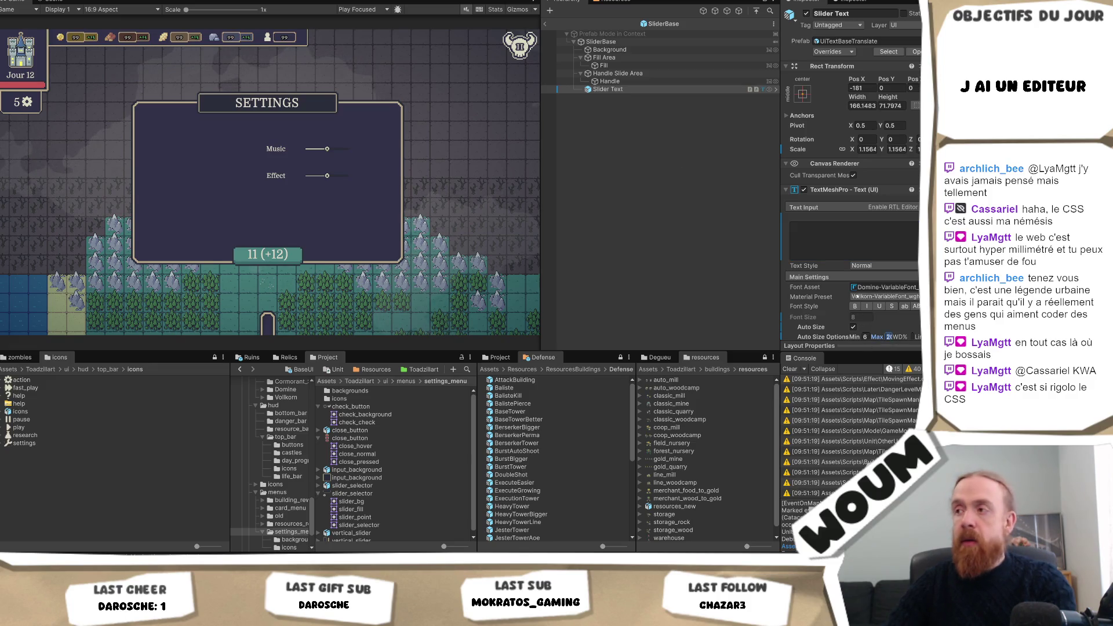
text(10)
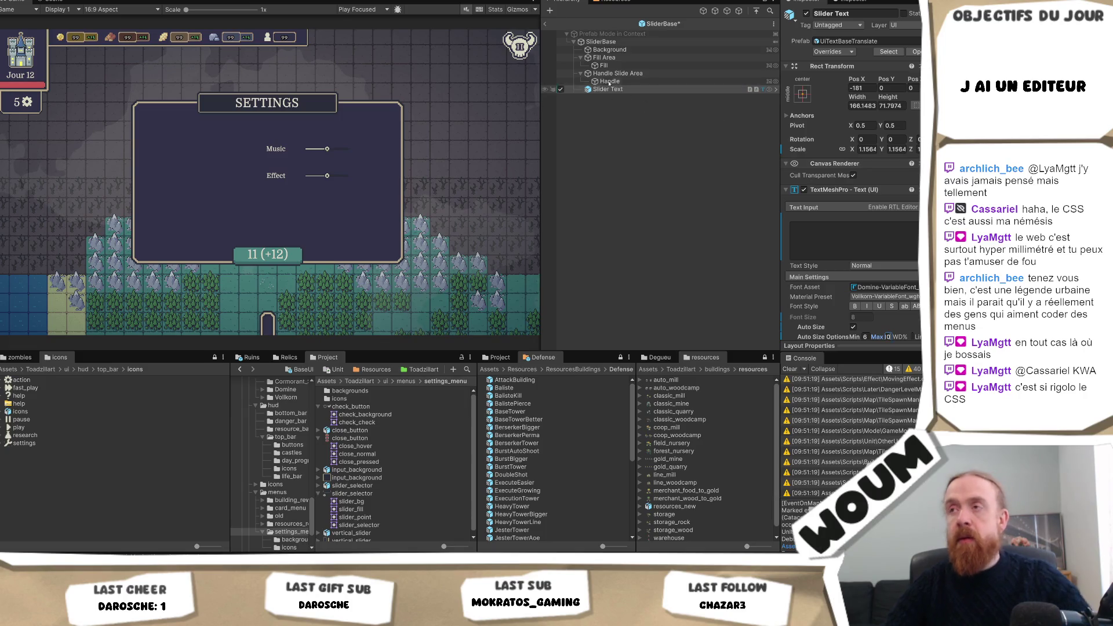
click(609, 88)
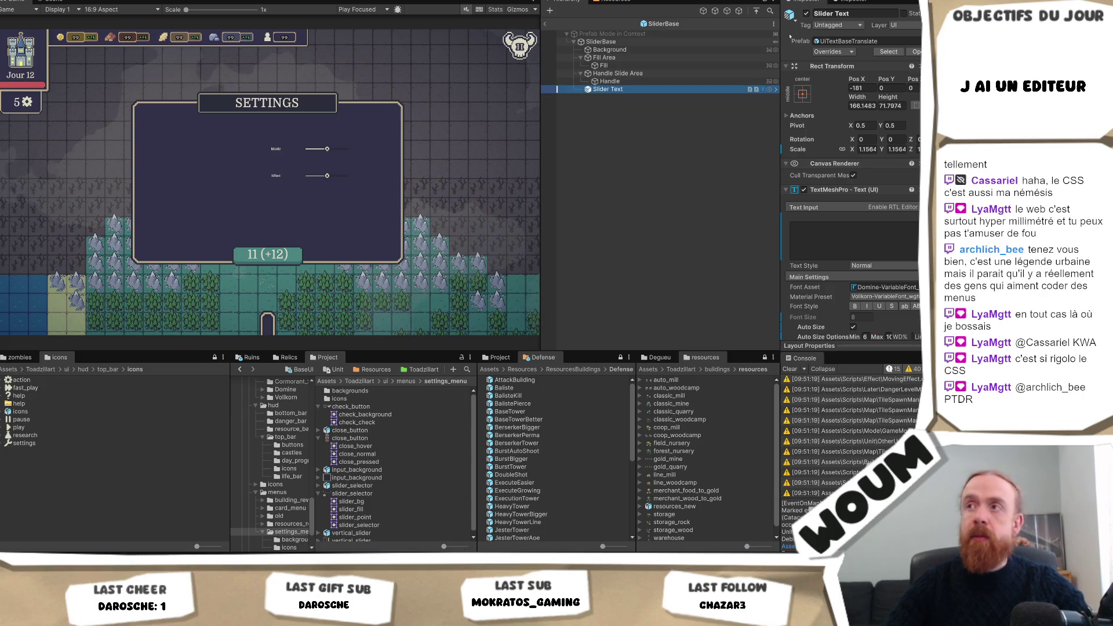
click(51, 1)
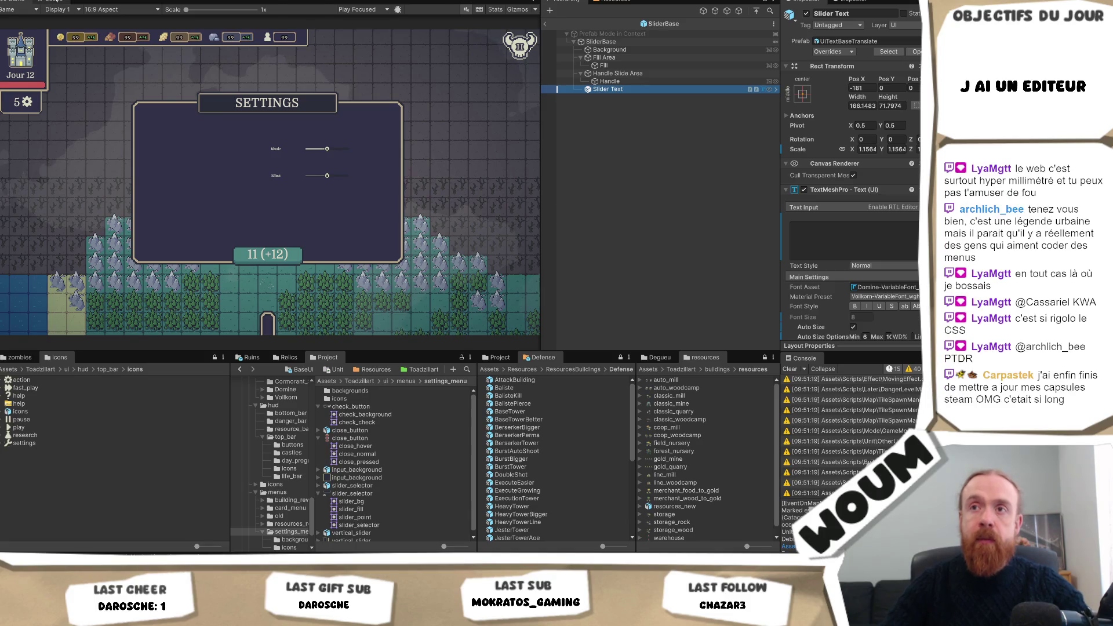
- Enter placeholder text 'sdfsfd' and set Auto Size Max to 15 in Extra Settings
text(sdfs)
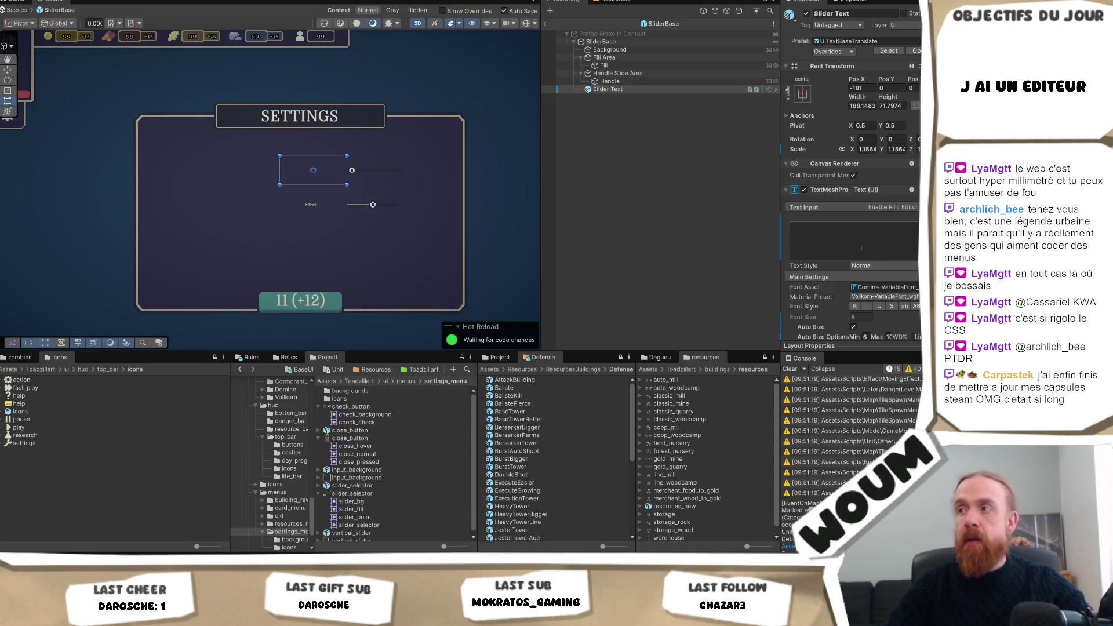
text(fd)
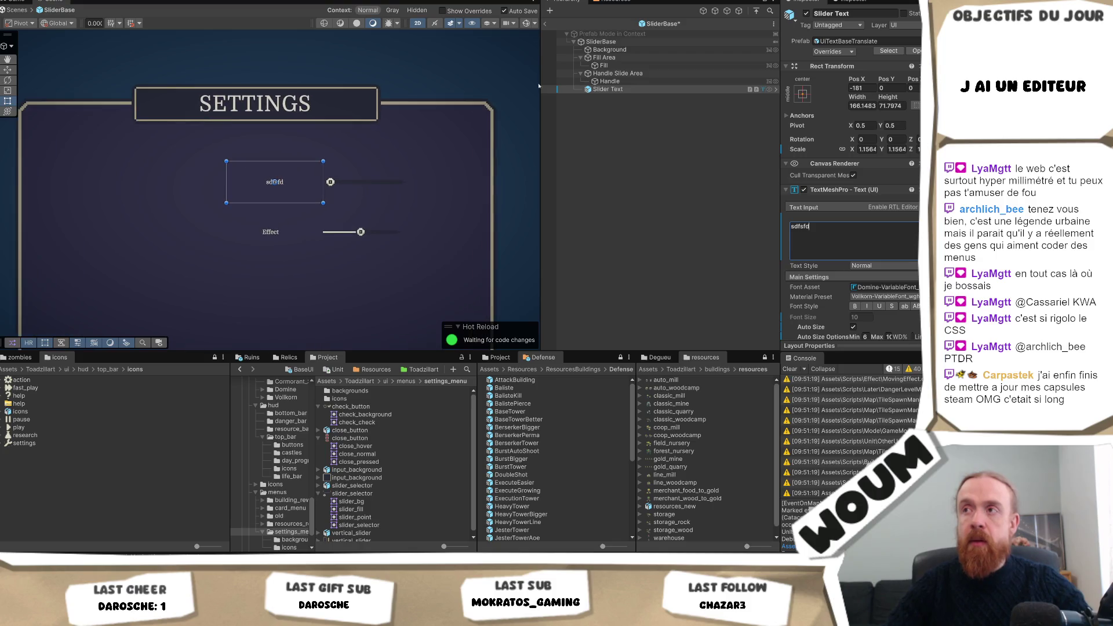
scroll(910, 245, down, 3)
scroll(839, 330, down, 4)
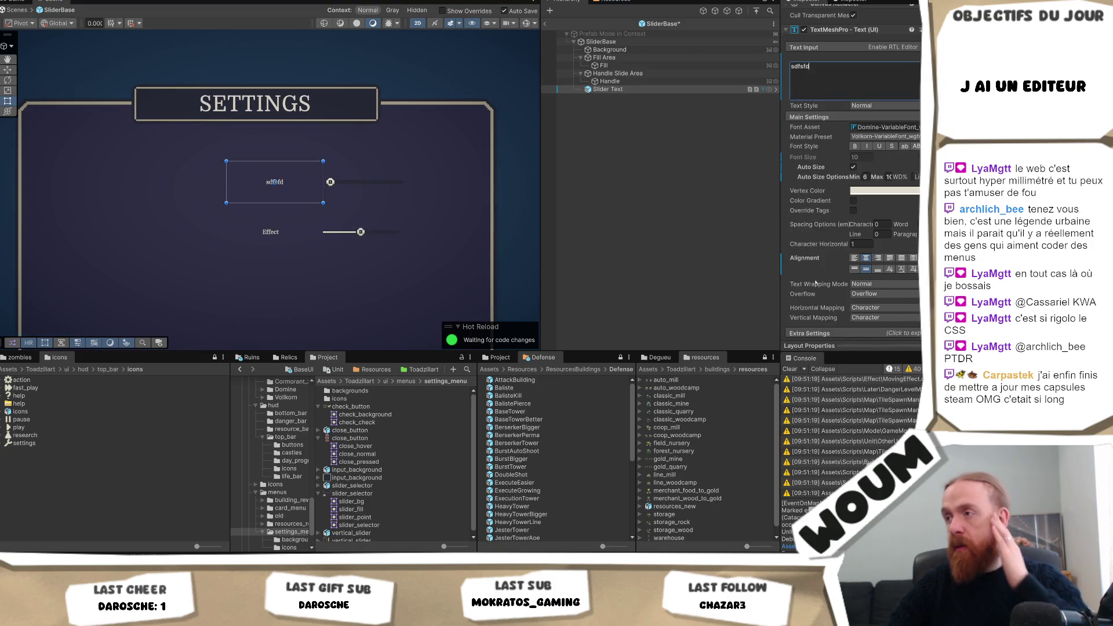
click(814, 307)
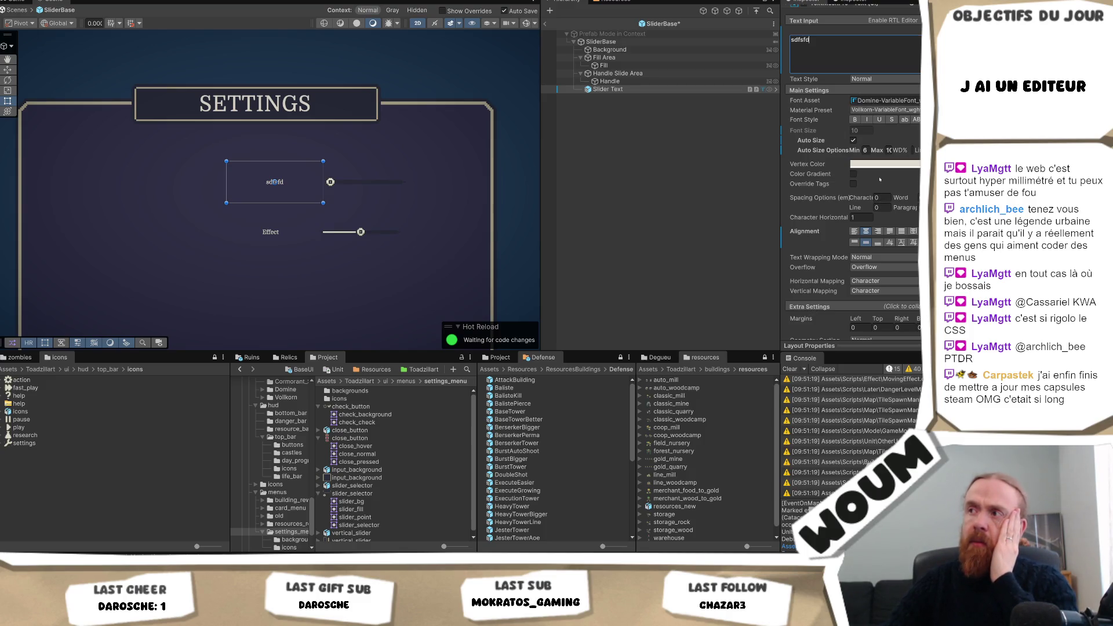
click(888, 150)
text(12)
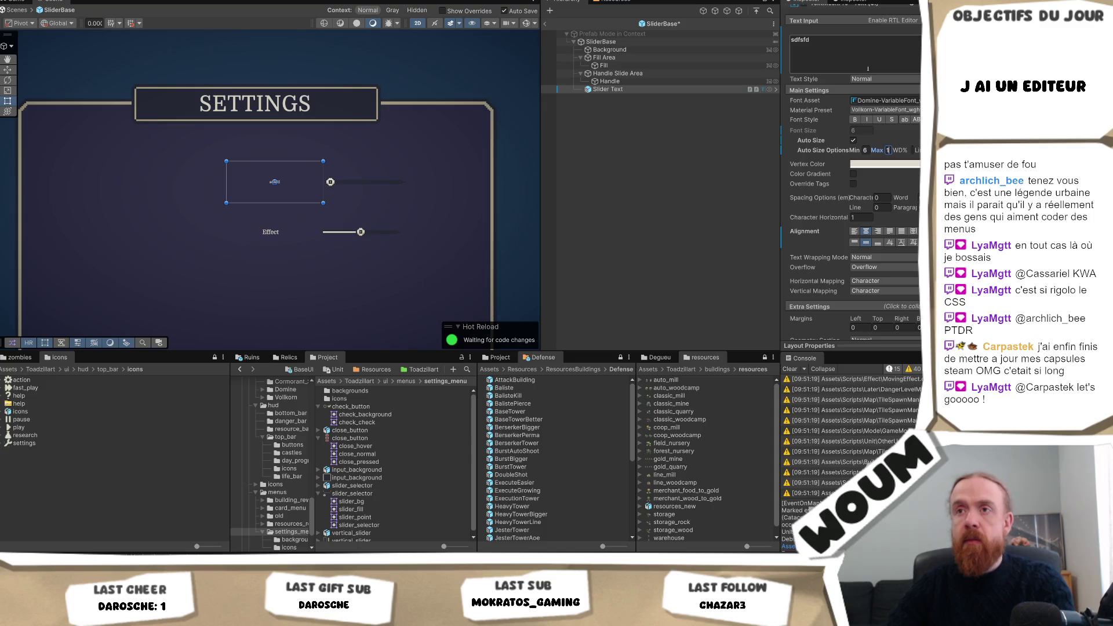
key(BackSpace)
text(5)
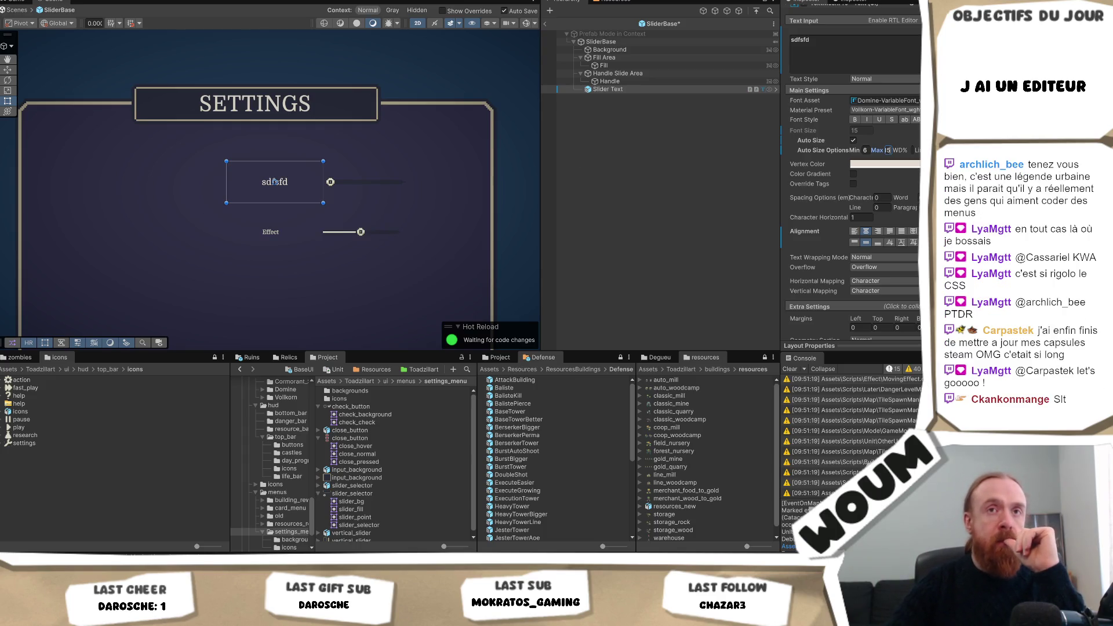
key(Return)
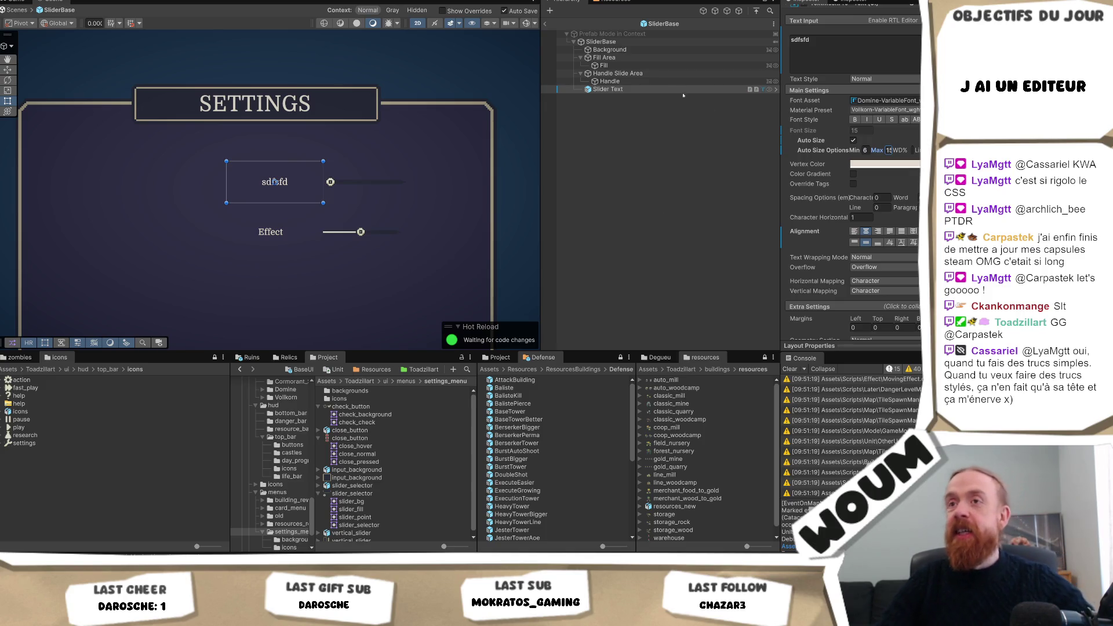
- Change the slider label text to 'Sound:'
click(882, 52)
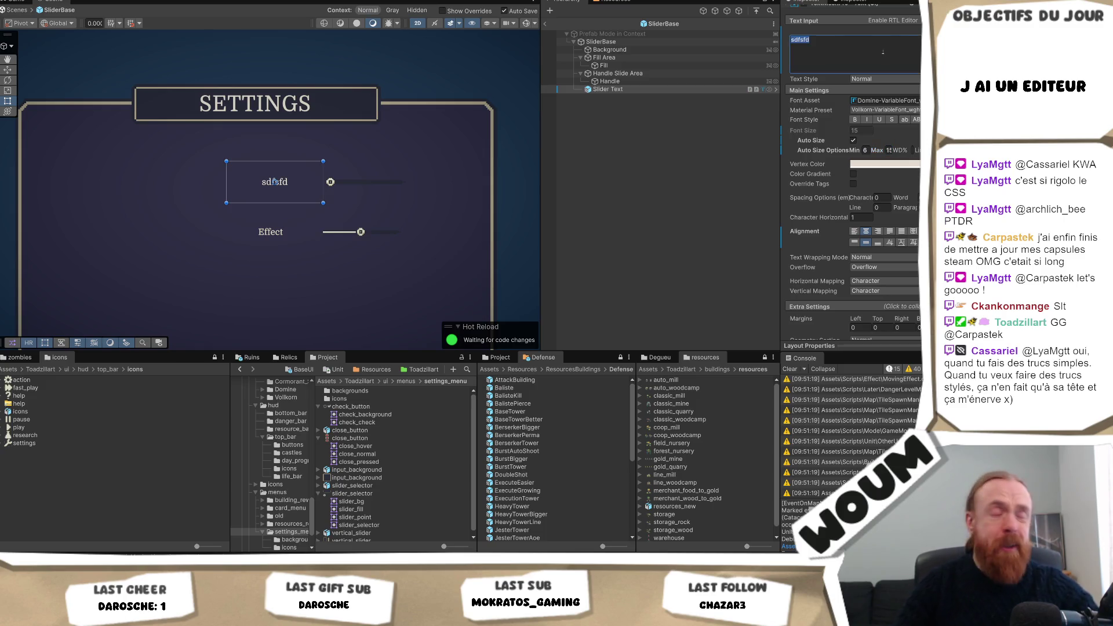
text(Sound)
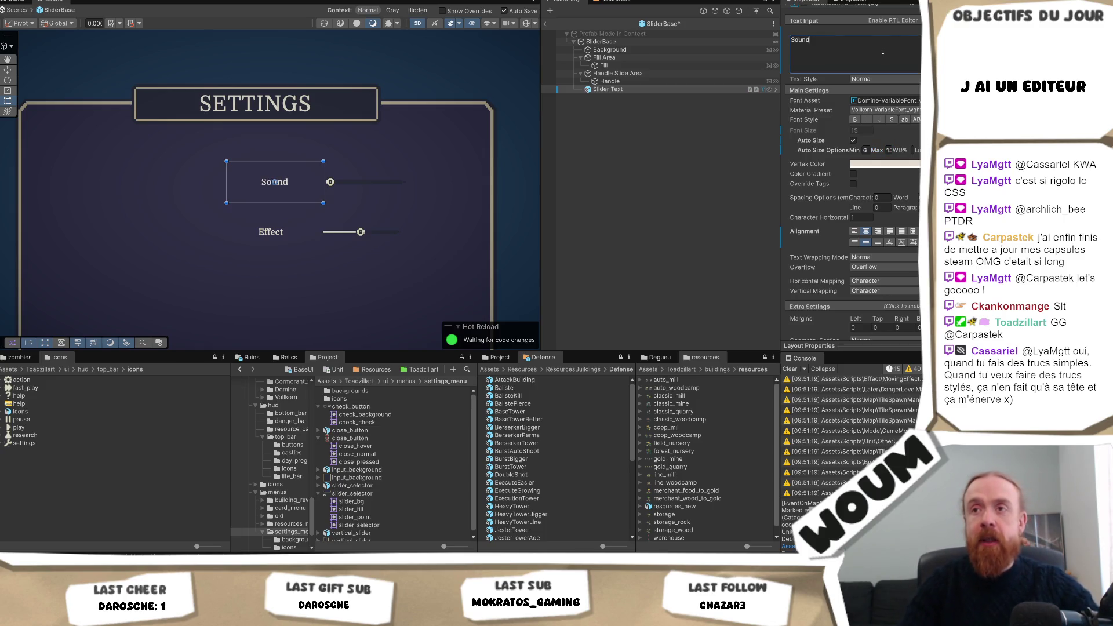
text(:)
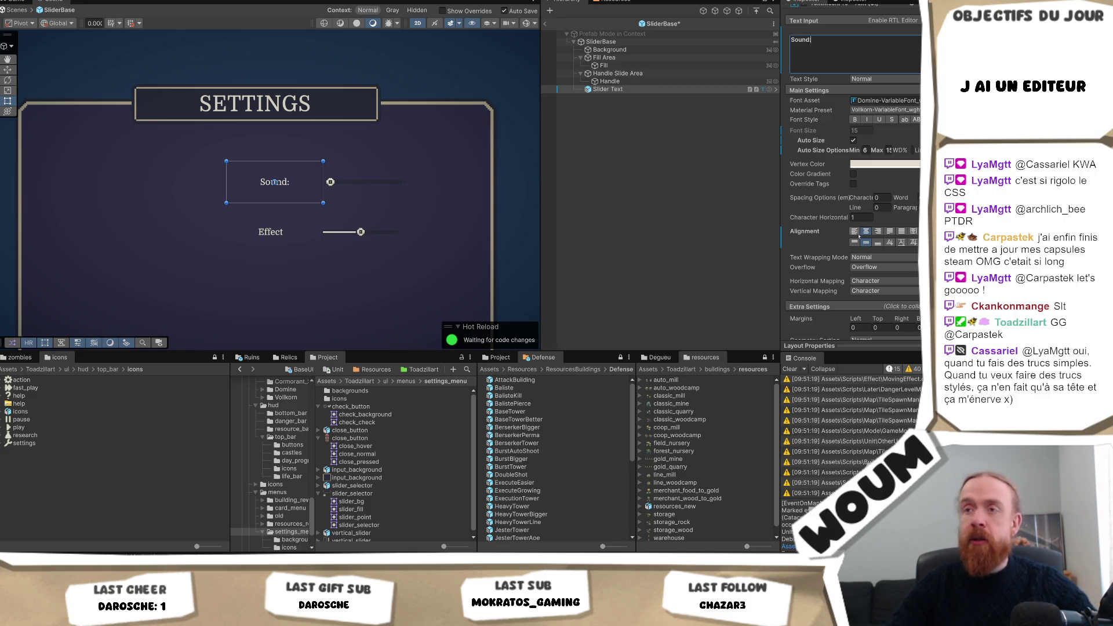
key(ctrl+s)
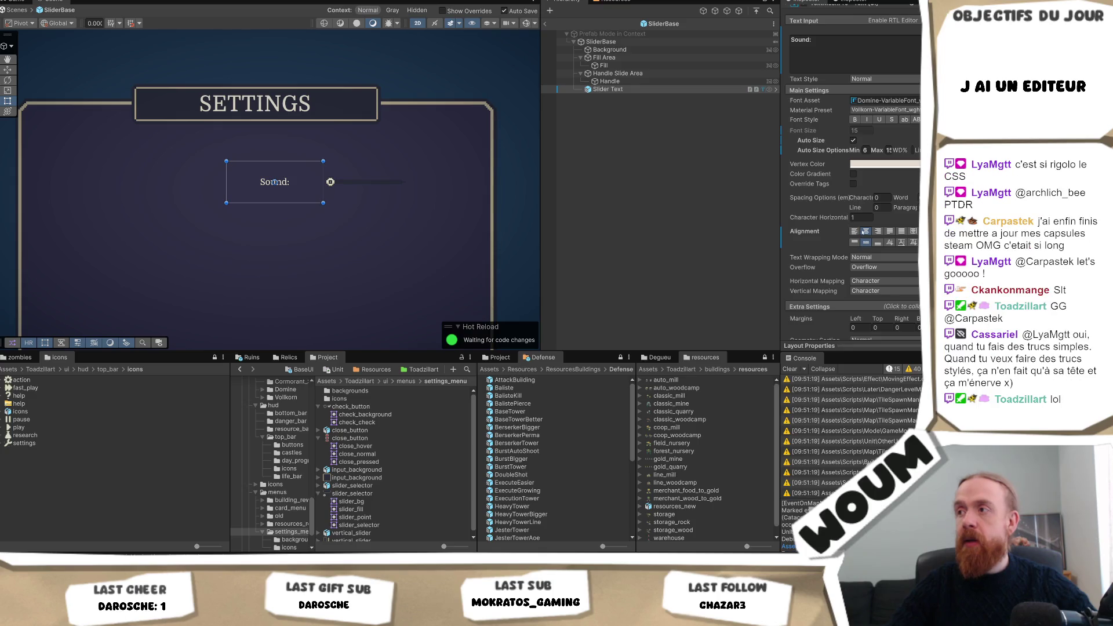
- Right-align the label text against its slider
click(877, 231)
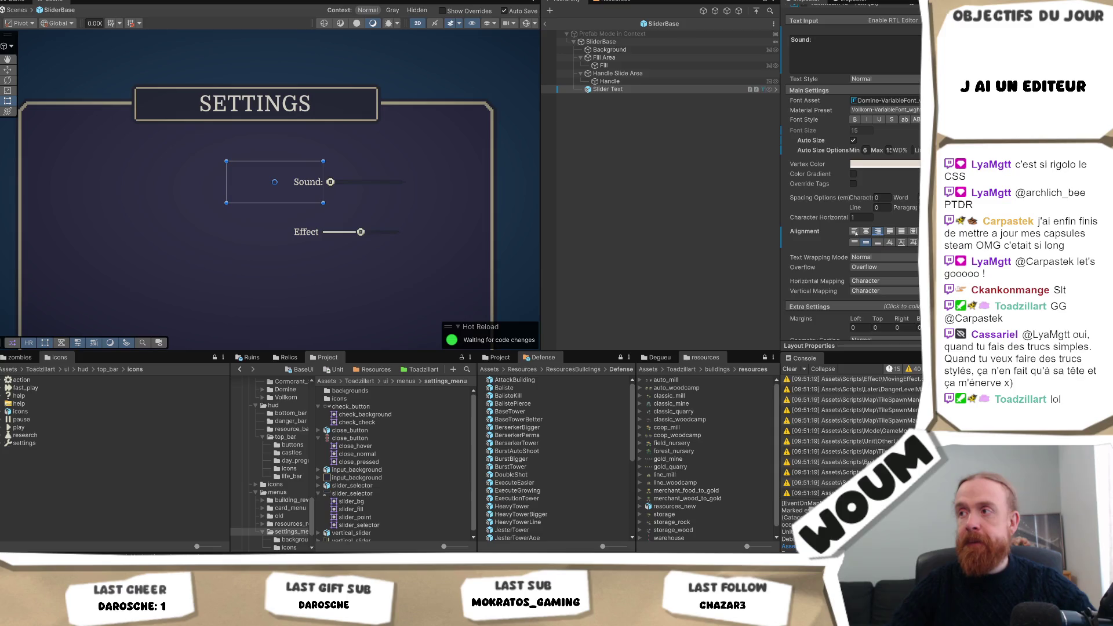
click(854, 231)
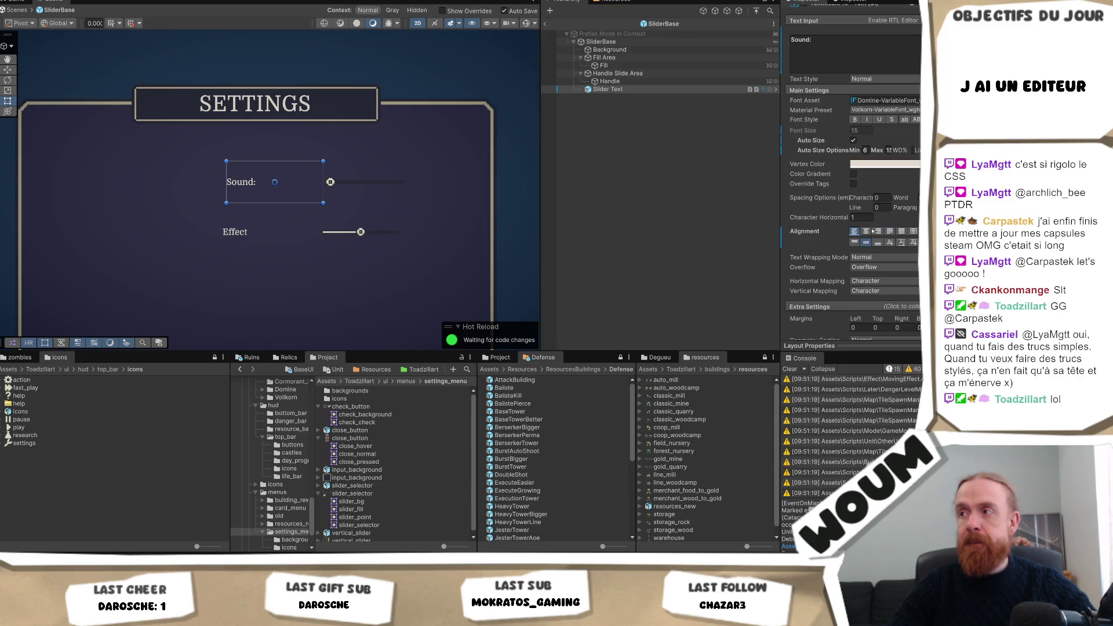
click(877, 231)
scroll(792, 255, up, 2)
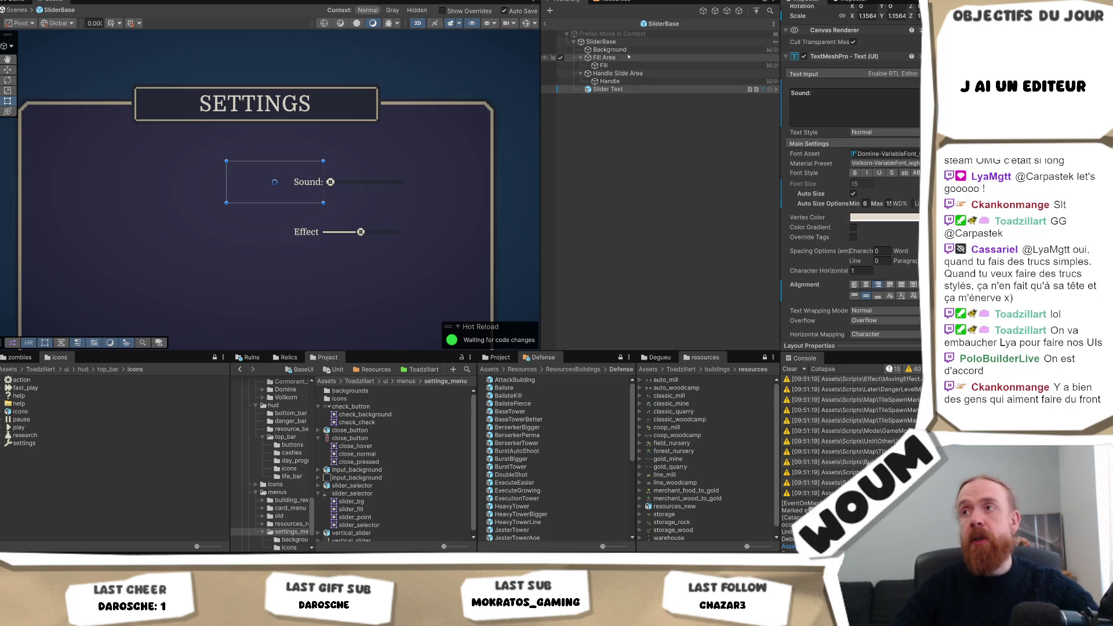
- Duplicate the slider Background and apply an anchor preset to the copy
click(601, 42)
click(625, 51)
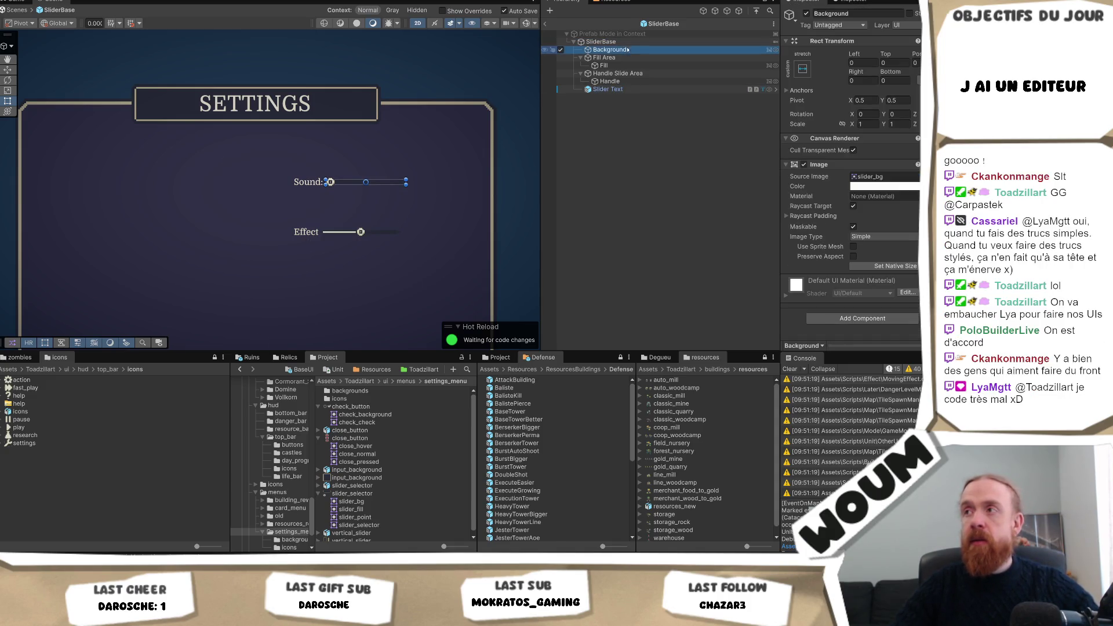
key(ctrl+d)
click(802, 69)
key(shift+alt)
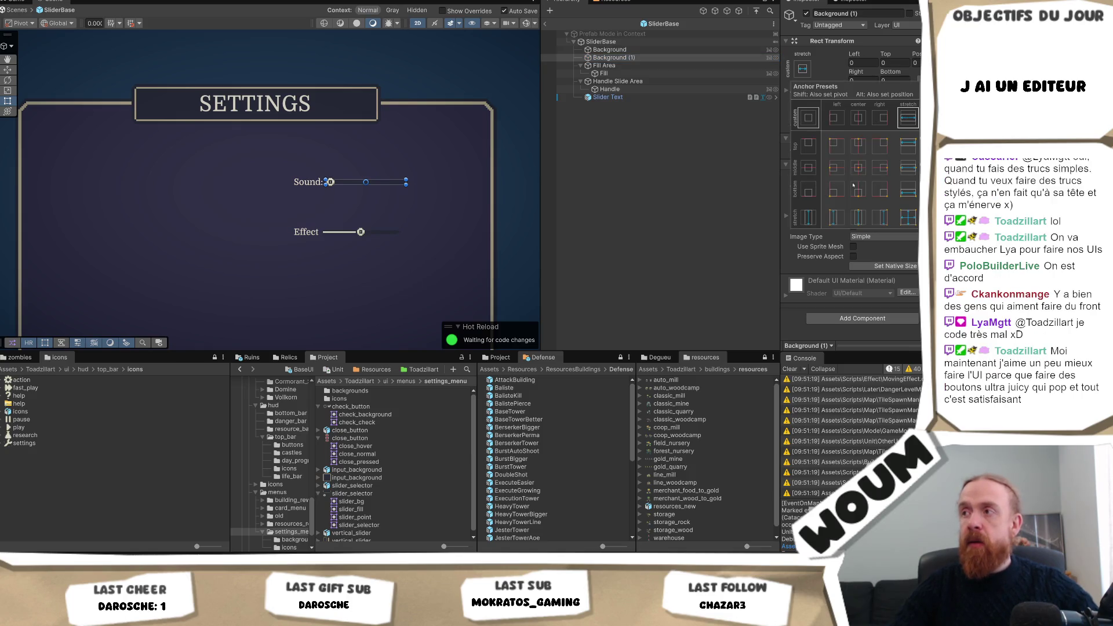
alt+shift+click(855, 169)
click(754, 139)
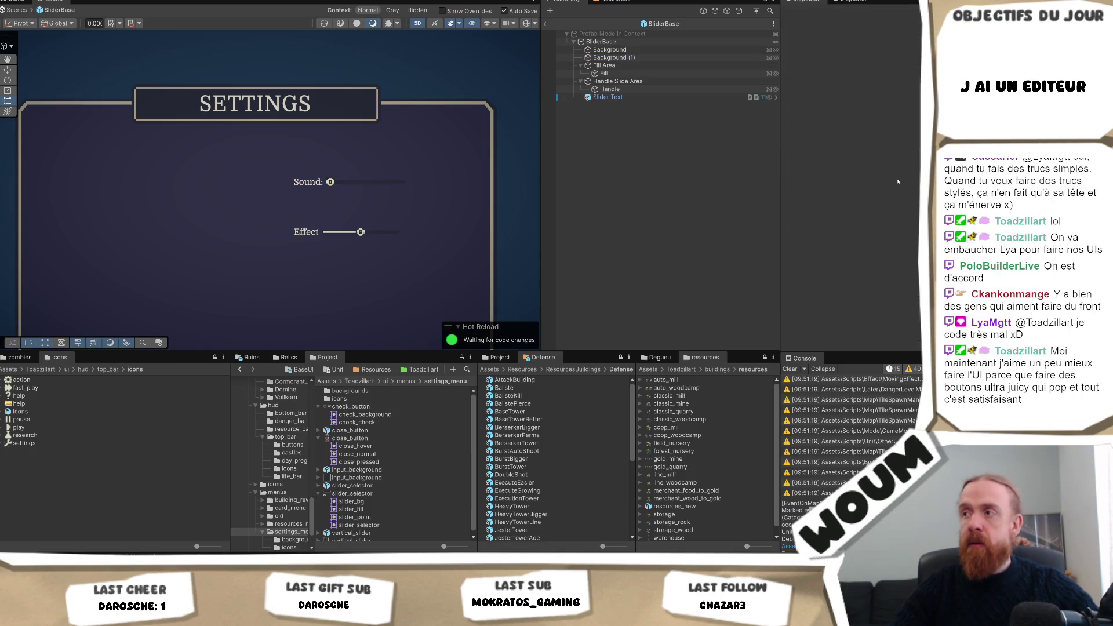
- Rename Background (1) to 'Point'
click(690, 58)
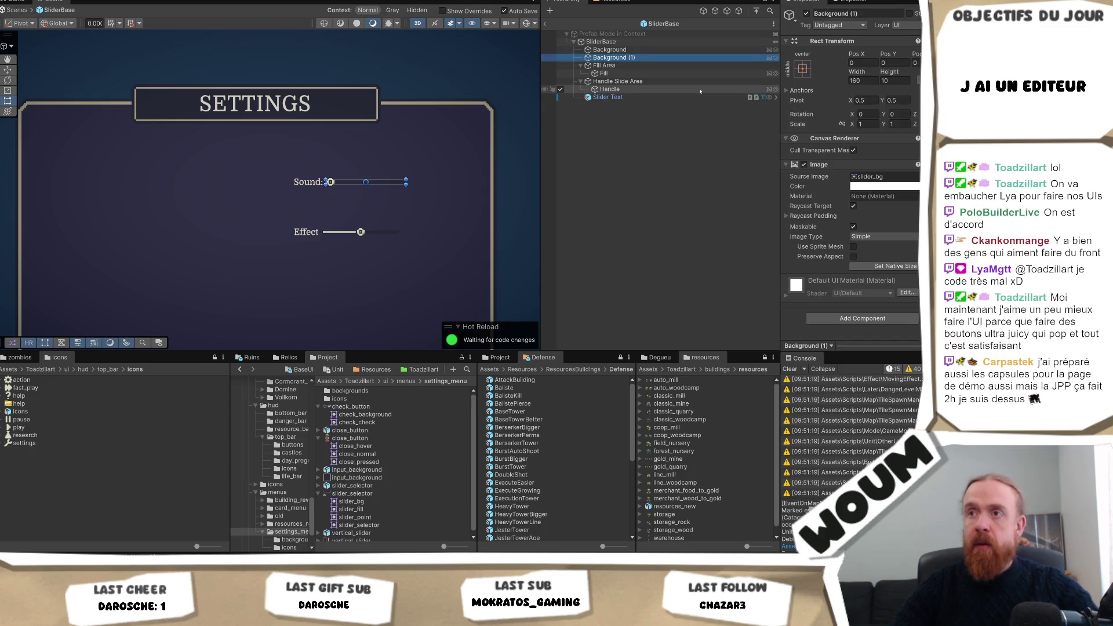
key(F2)
text(point)
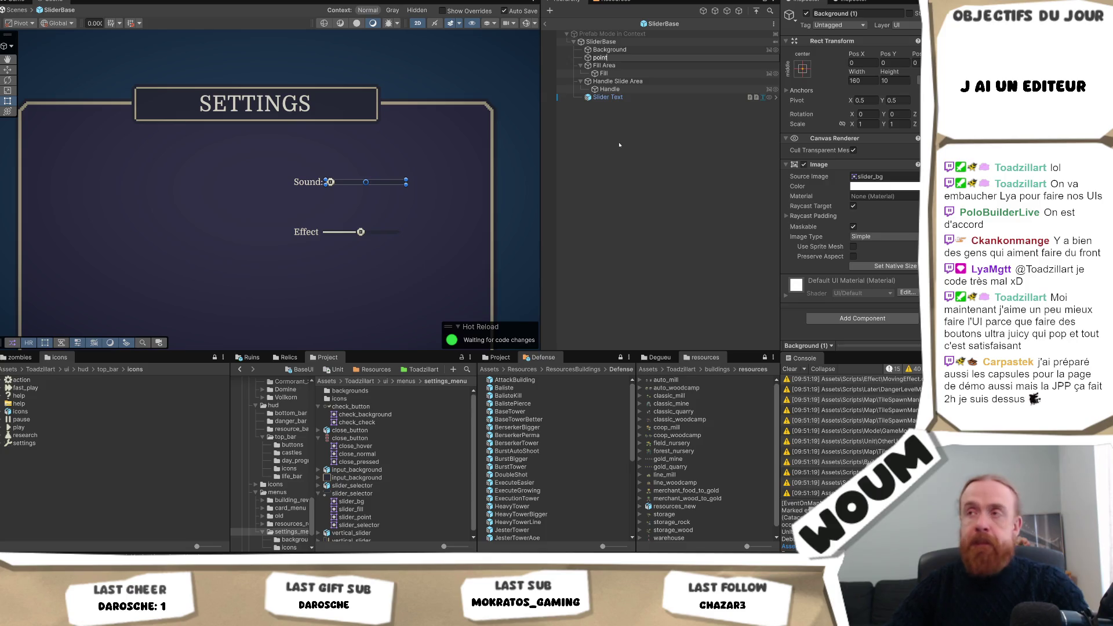
key(Return)
key(F2)
text(Poi)
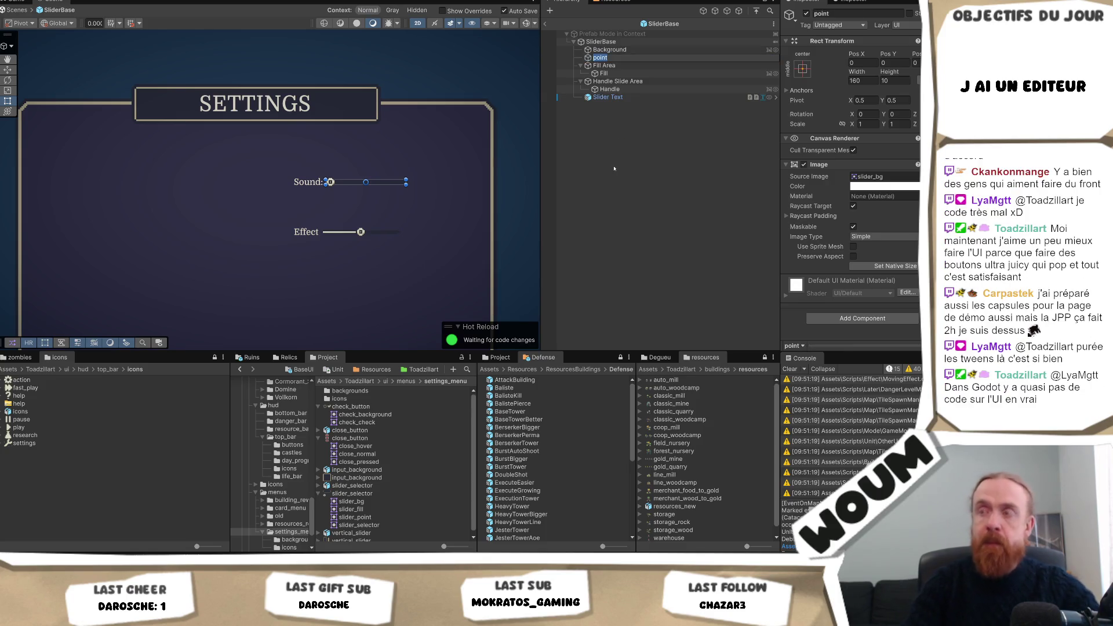
text(nt)
key(Return)
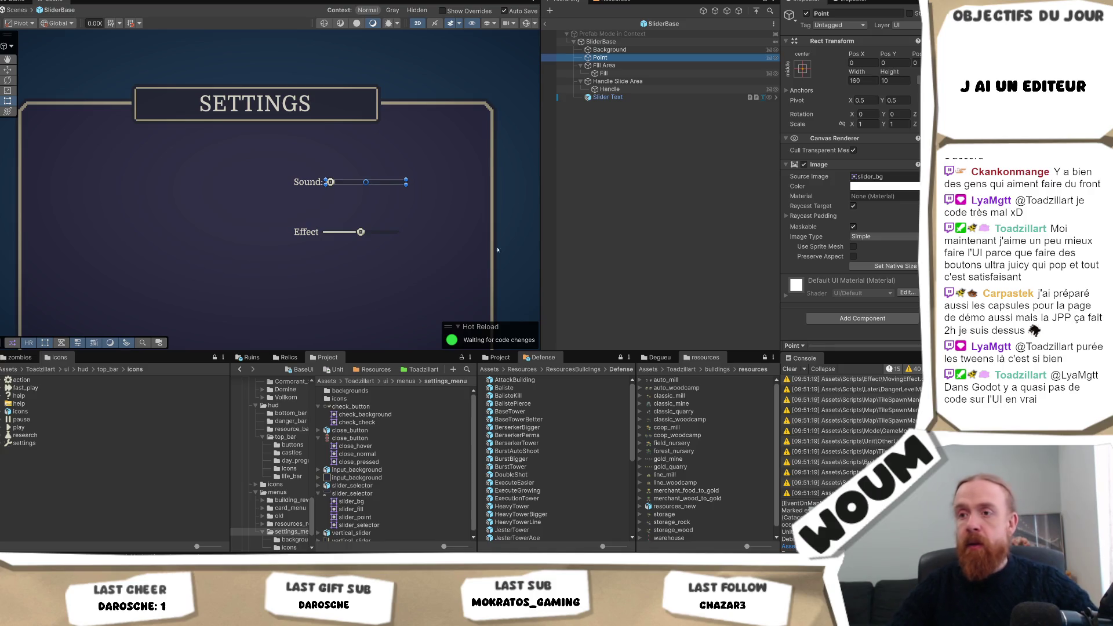
- Assign the slider_point sprite to Point's Source Image and size it 1×1
click(354, 518)
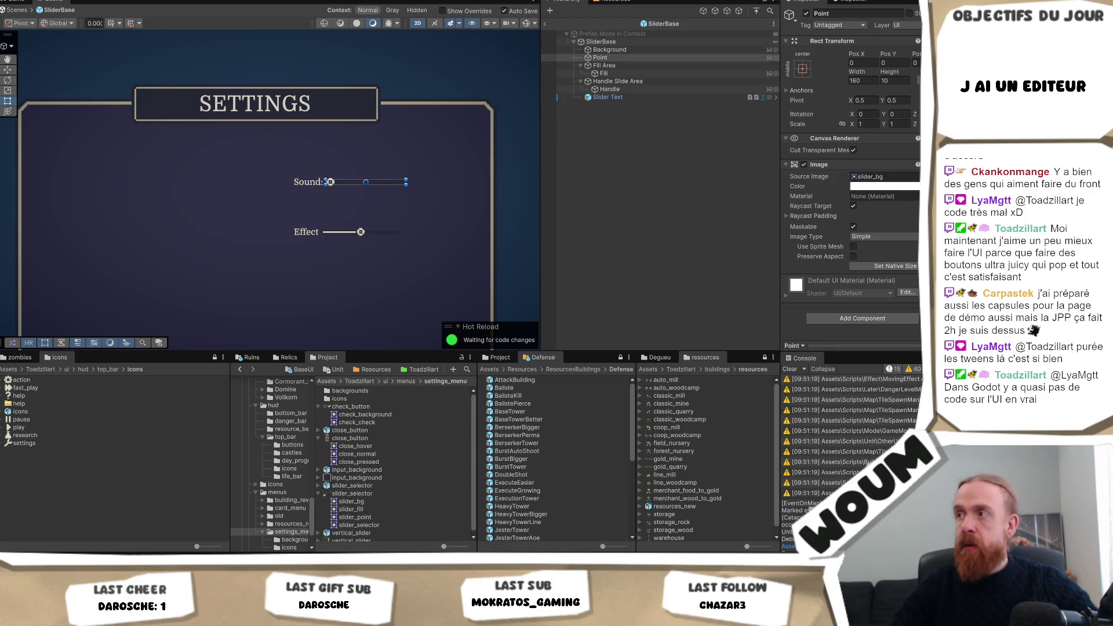
drag(889, 173, 886, 176)
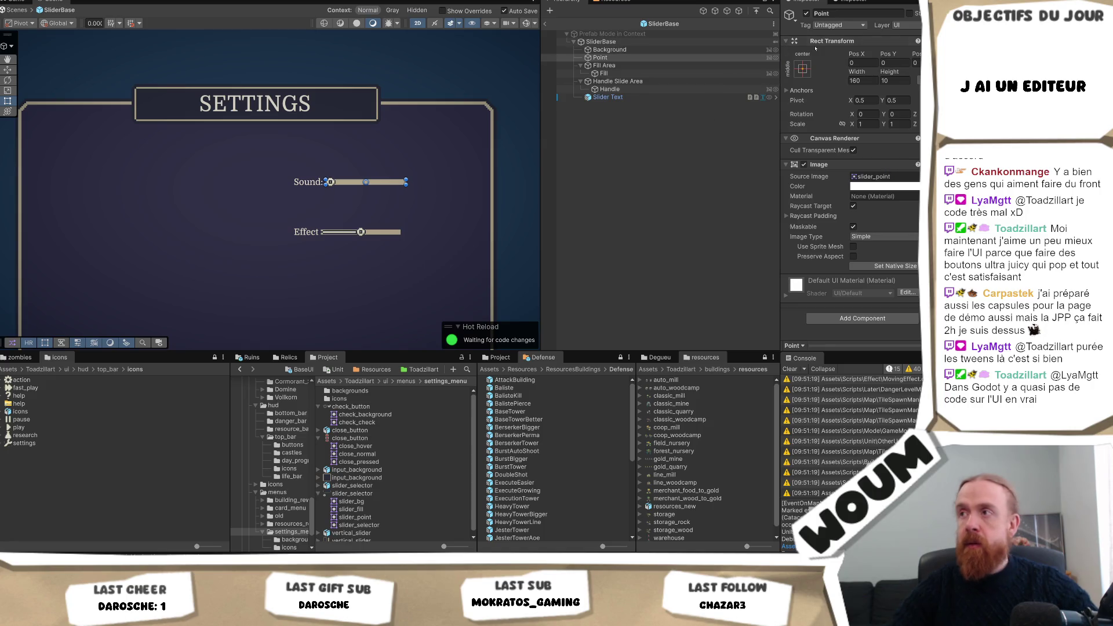
click(863, 80)
text(1)
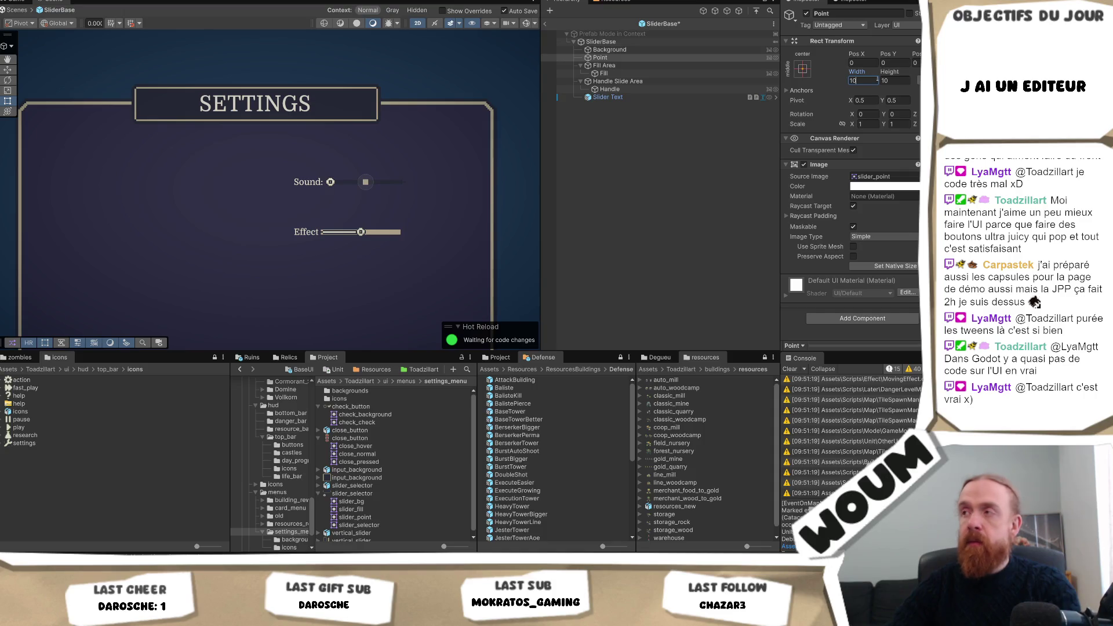
key(BackSpace)
key(Tab)
text(1)
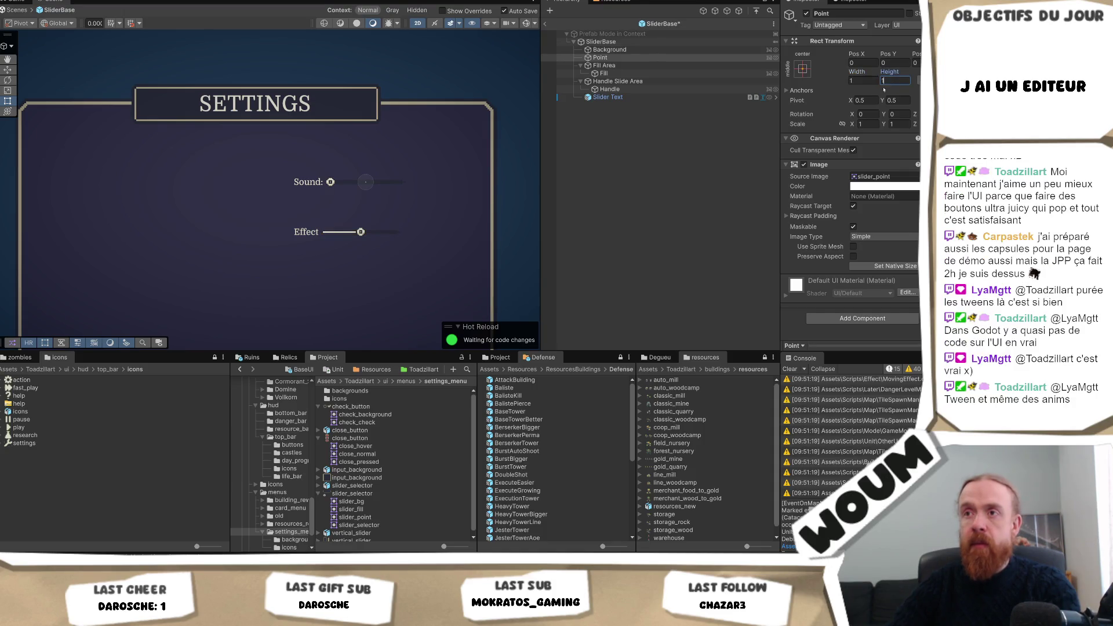
click(852, 81)
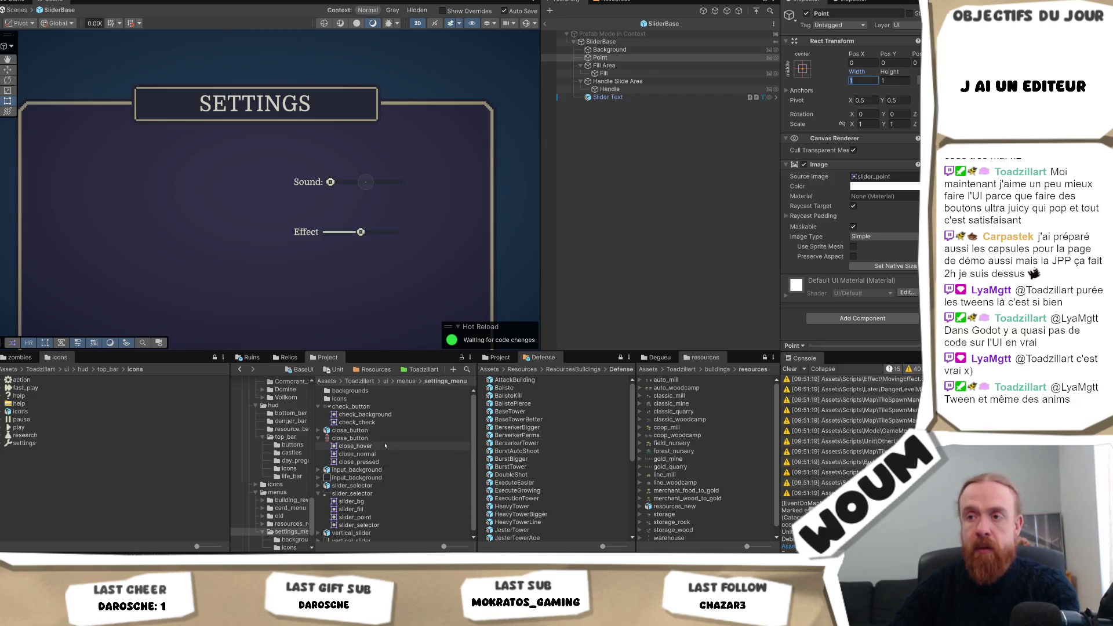
- Check the slider_point sprite's pixel size in the slider_selector Sprite Editor
click(373, 517)
click(352, 493)
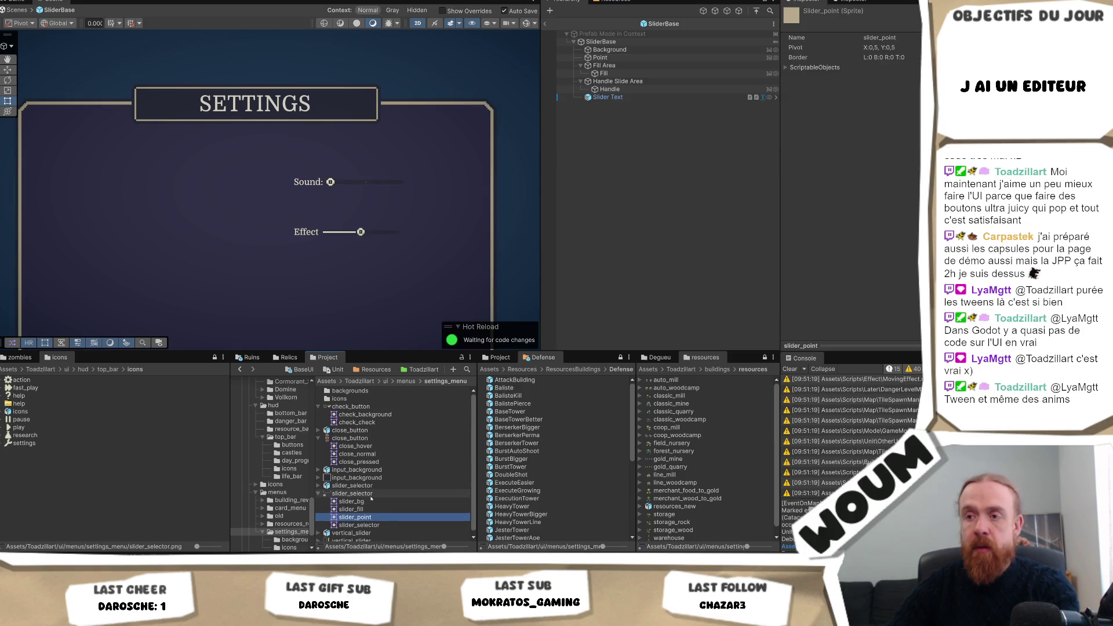
click(865, 117)
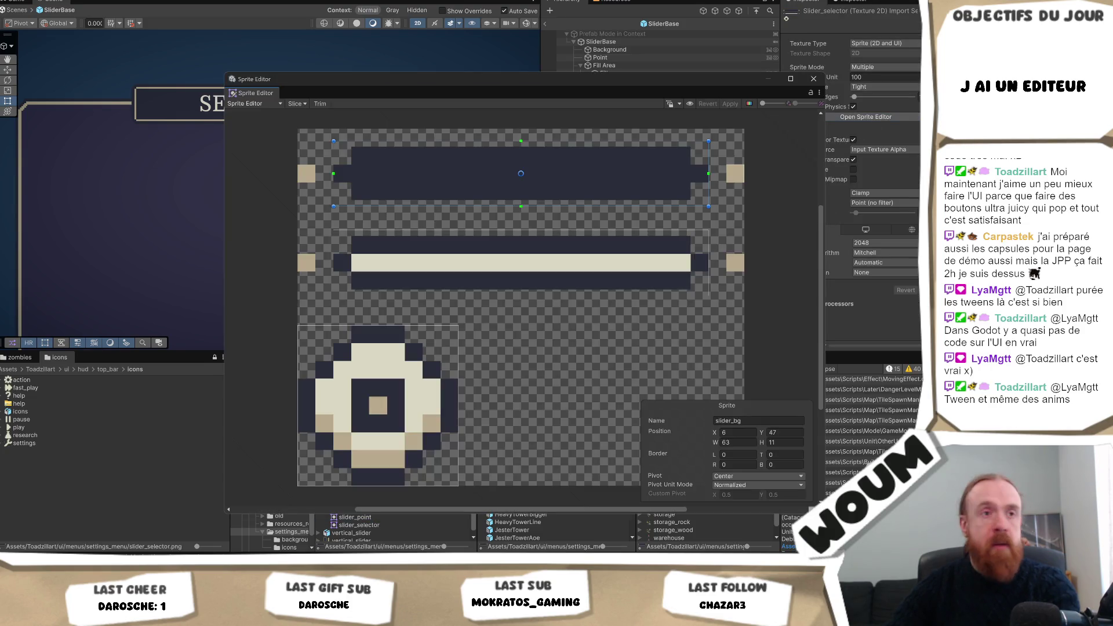
click(733, 266)
click(734, 176)
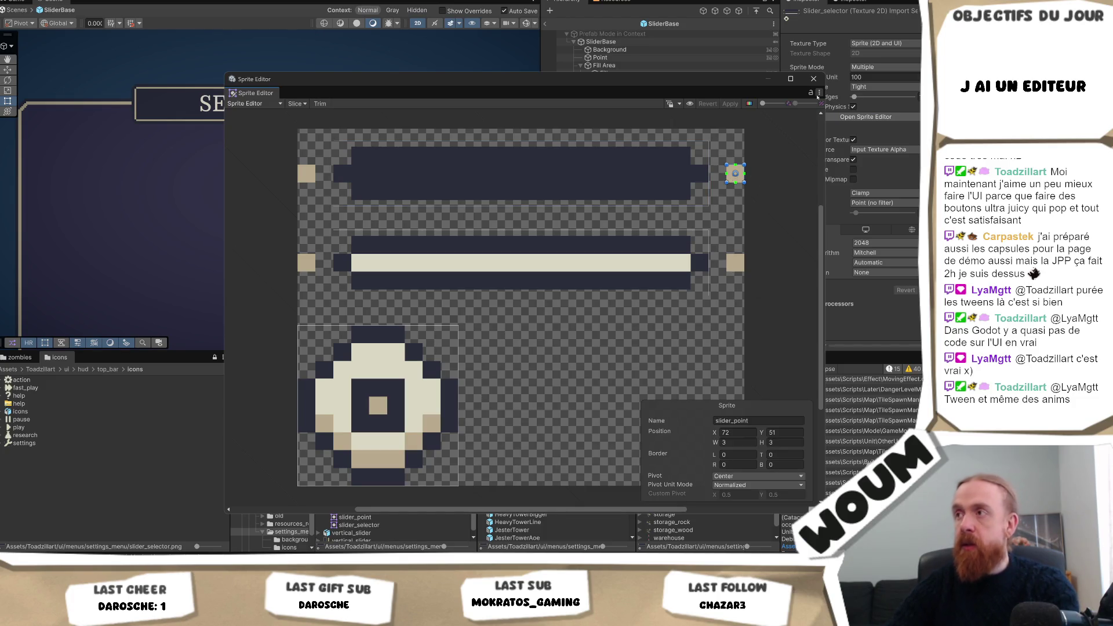
click(813, 78)
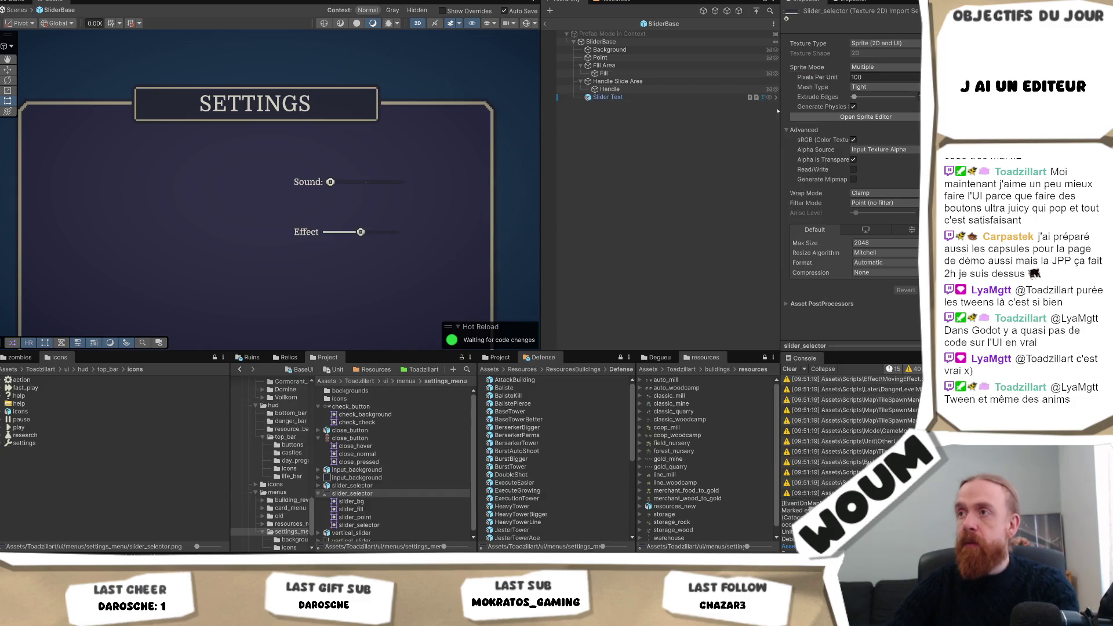
- Set Point's width and height to 3
click(632, 57)
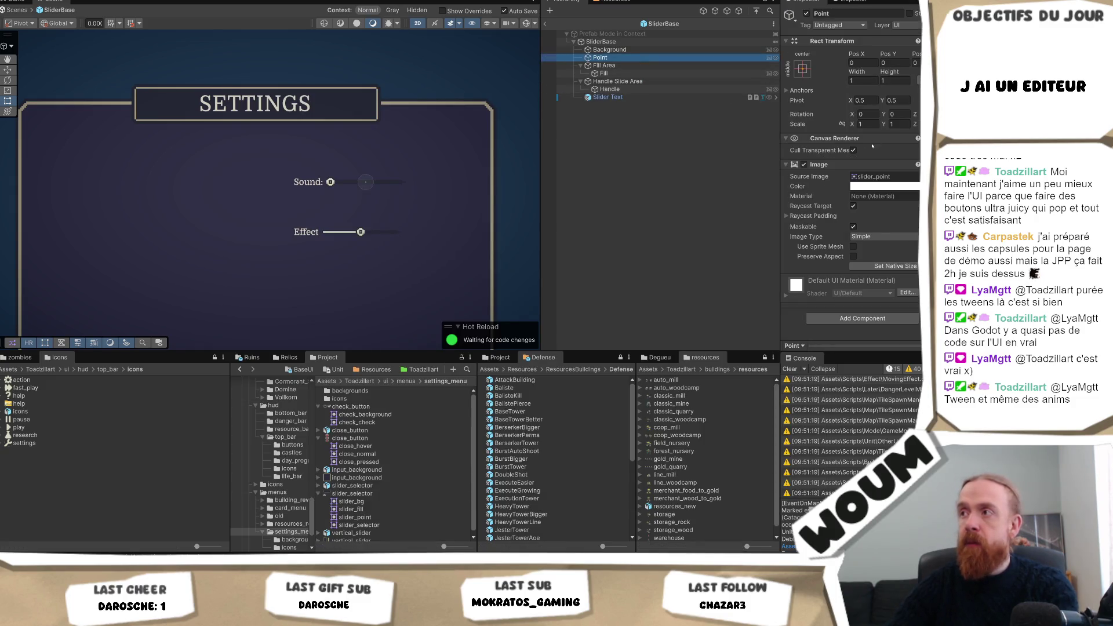
click(863, 80)
text(3)
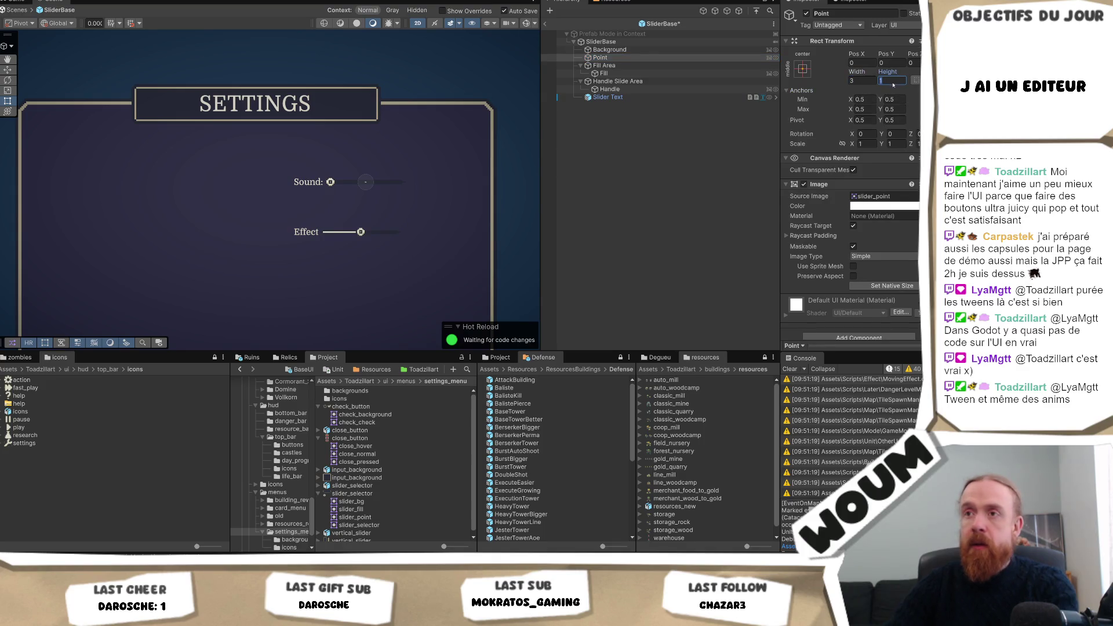
click(891, 80)
text(3)
click(638, 58)
- Anchor Point left-middle at Pos X -3, then duplicate it as Point (1)
click(802, 69)
click(838, 165)
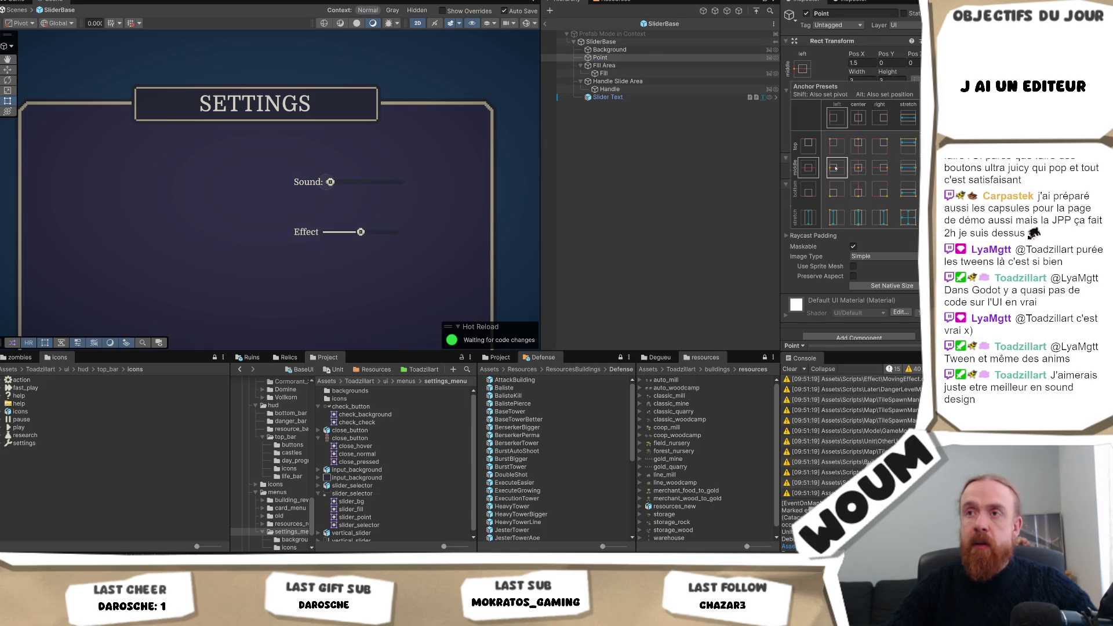
click(895, 63)
click(855, 62)
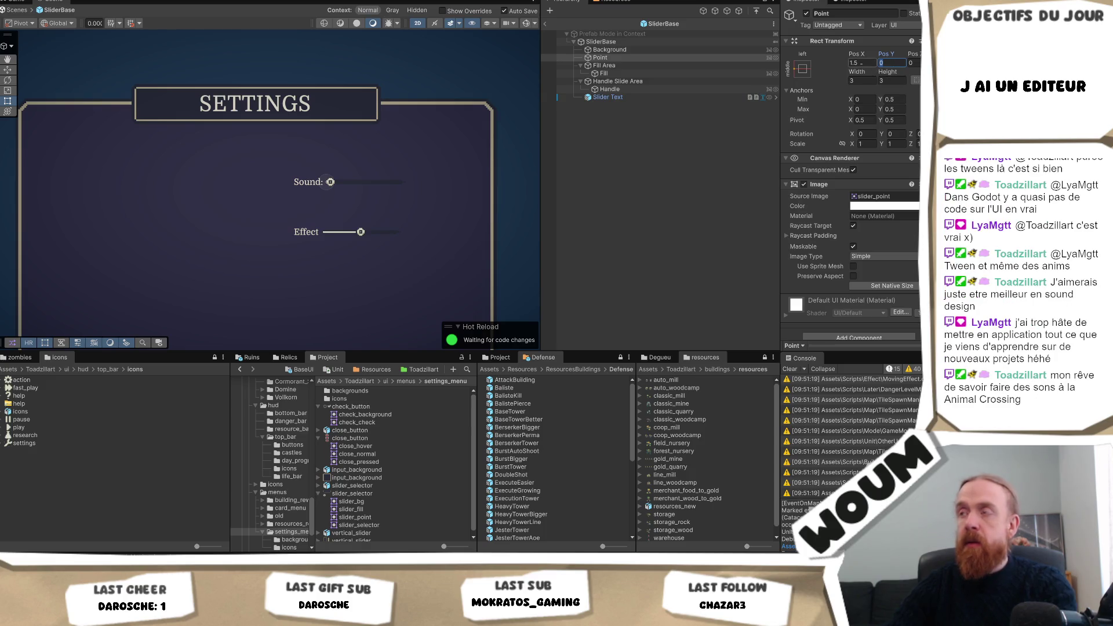
text(3)
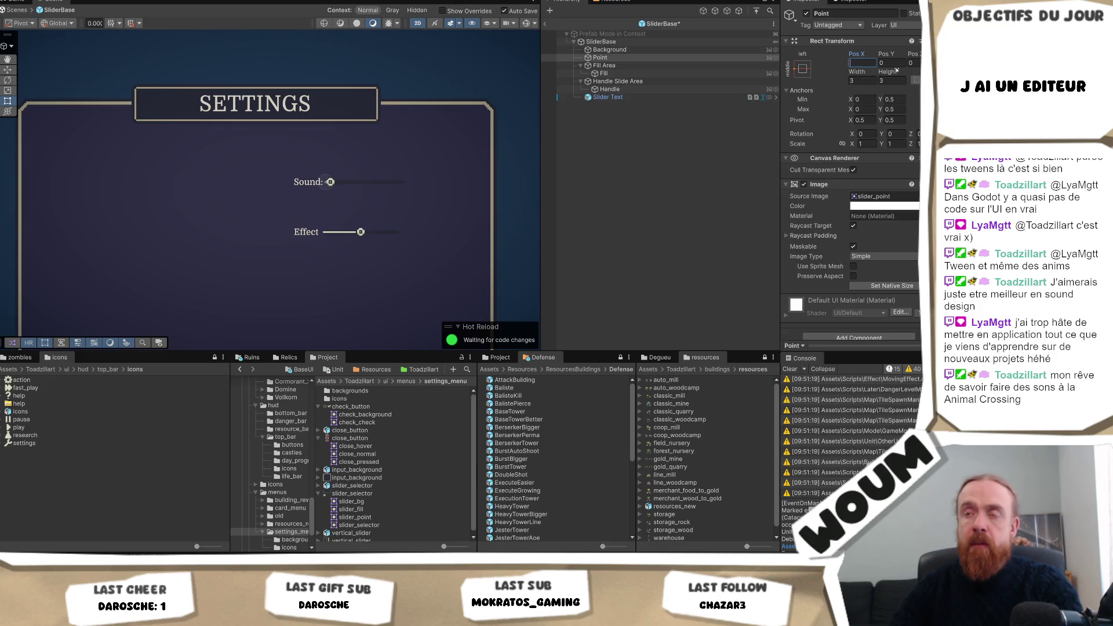
scroll(308, 218, up, 5)
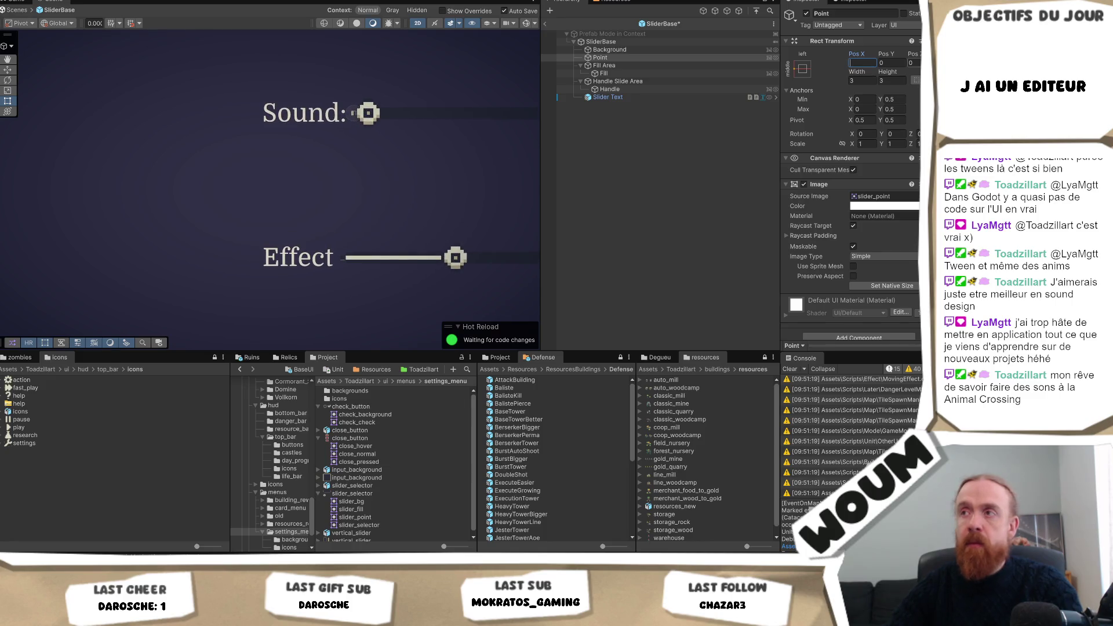
text(-2)
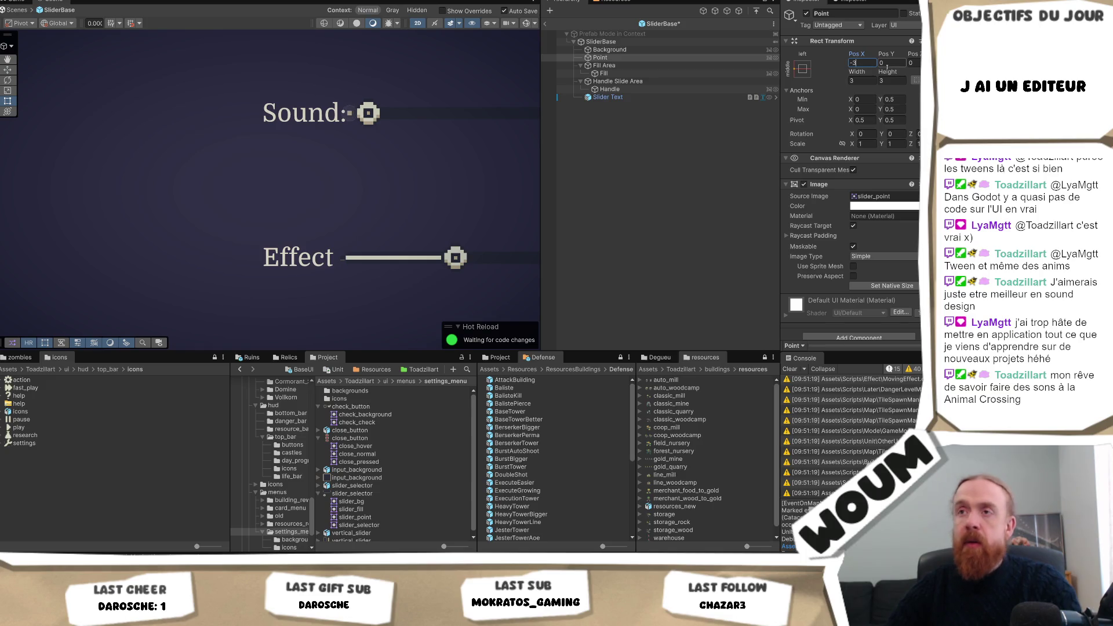
click(599, 57)
key(ctrl+d)
click(802, 69)
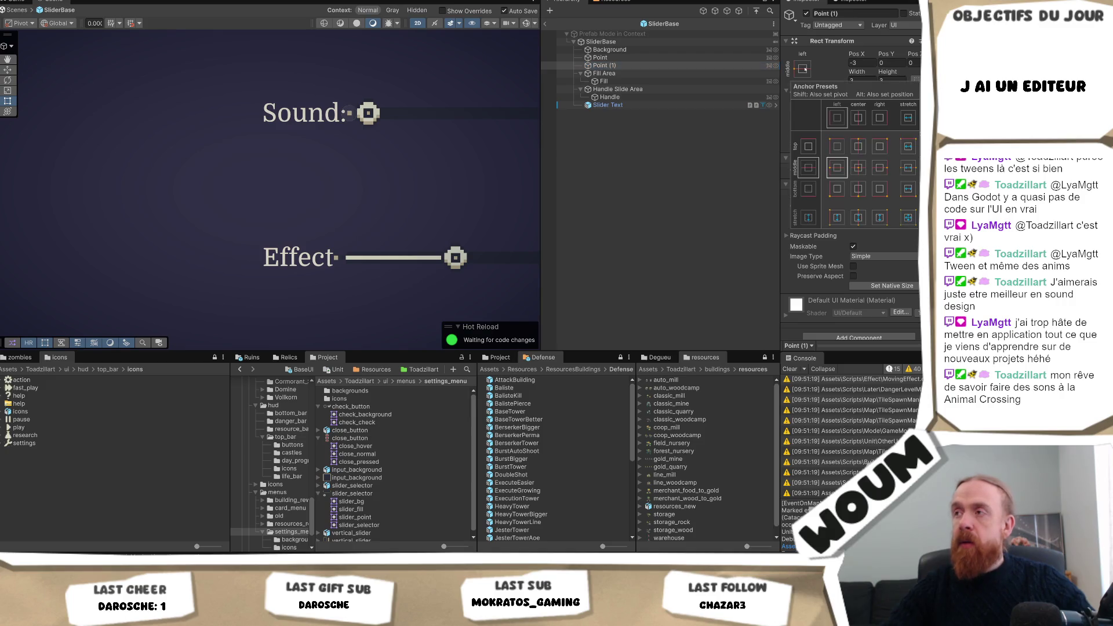
- Anchor Point (1) to the slider's right middle at Pos X -1.5
click(879, 168)
scroll(491, 193, down, 2)
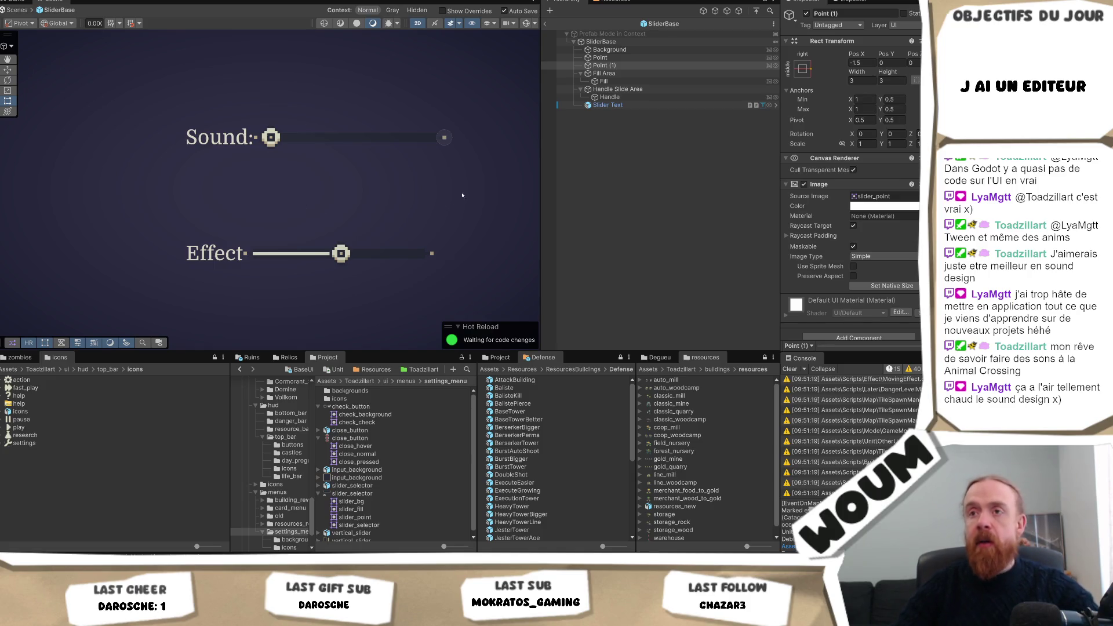
scroll(439, 142, up, 5)
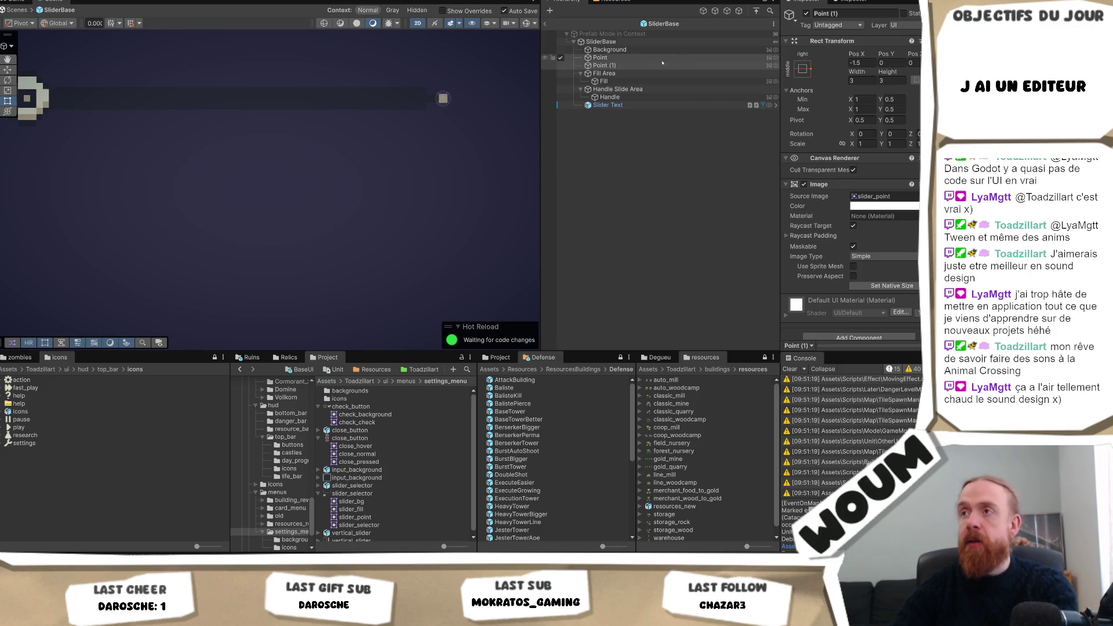
scroll(269, 136, down, 3)
scroll(301, 172, up, 8)
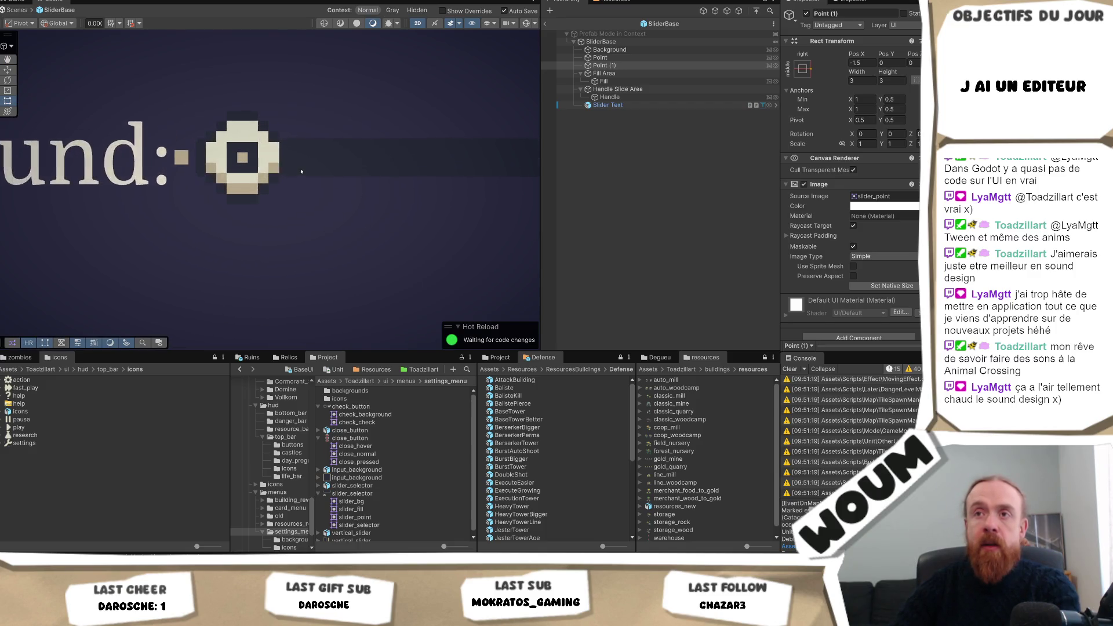
scroll(301, 172, up, 2)
key(f)
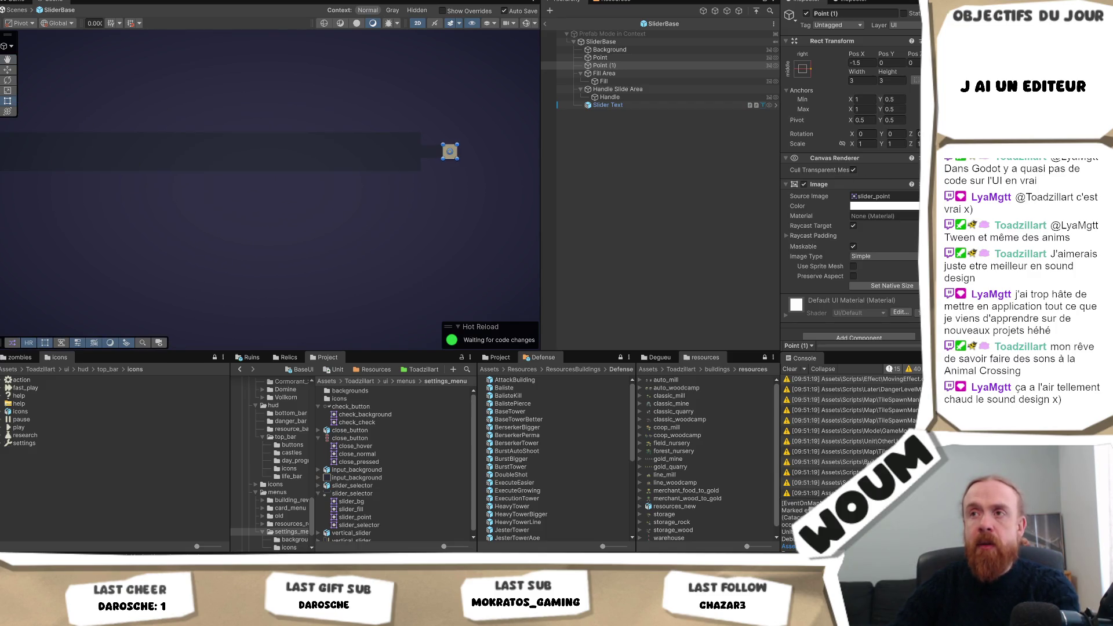
scroll(371, 249, up, 5)
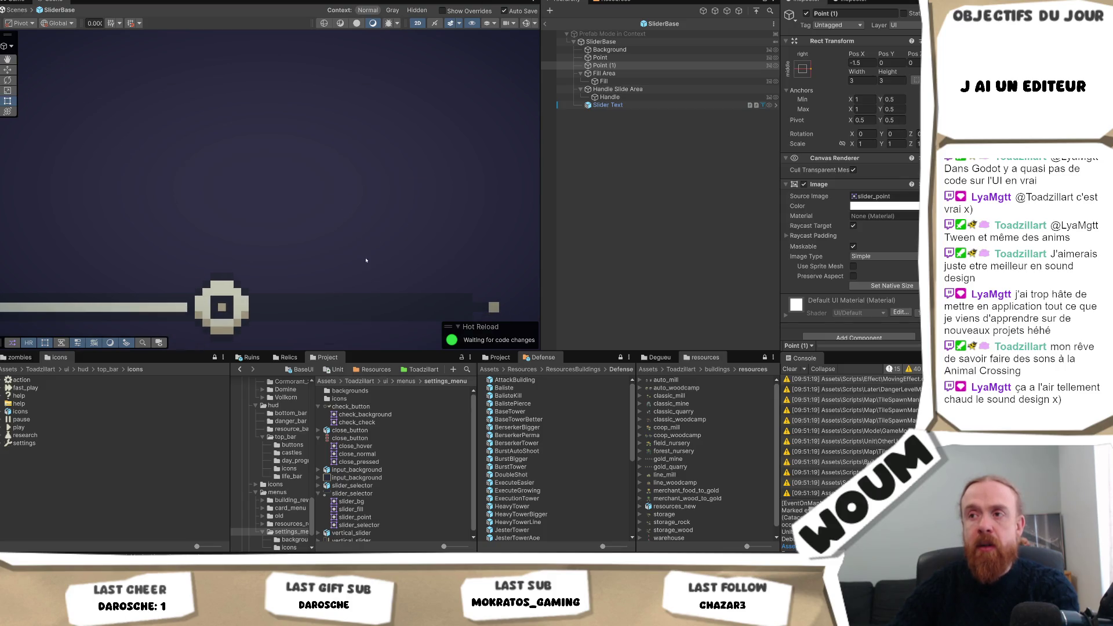
click(615, 81)
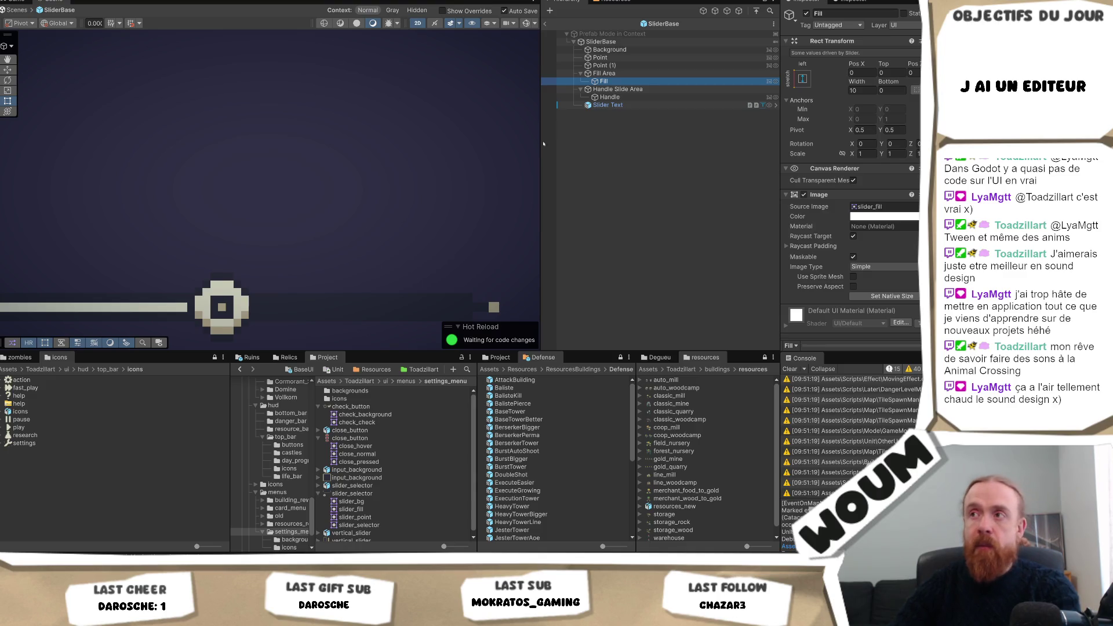
click(362, 493)
click(865, 116)
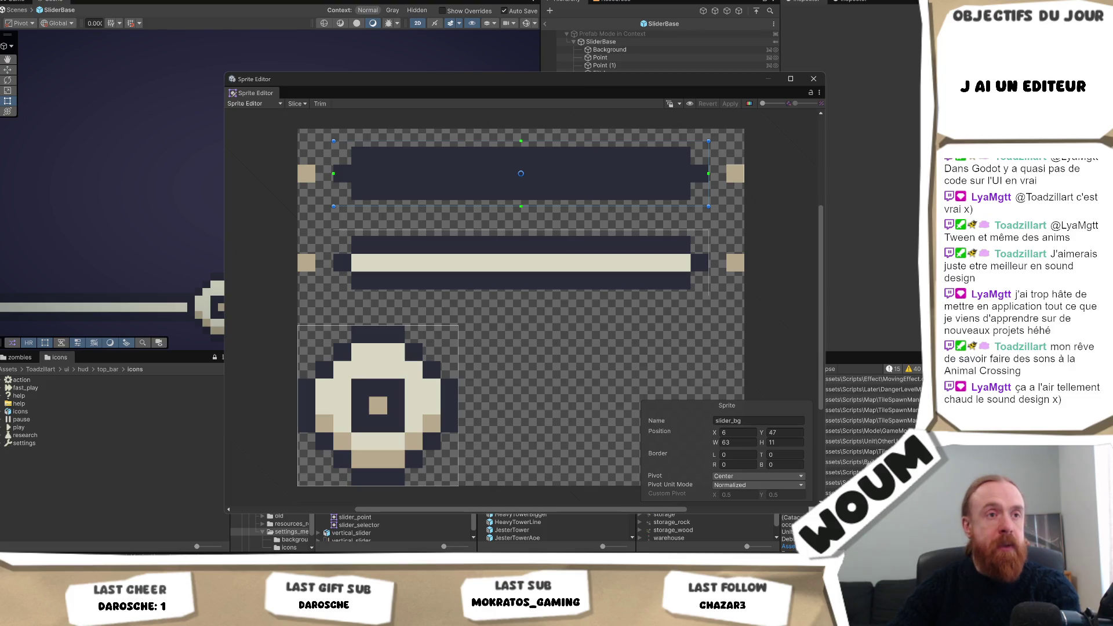
key(Escape)
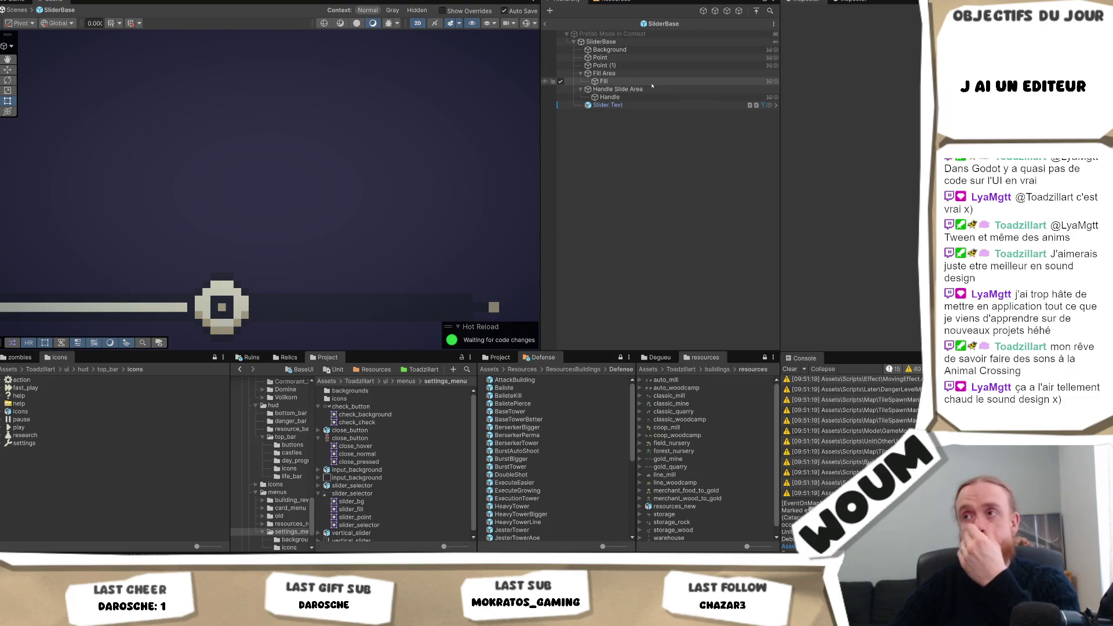
click(651, 83)
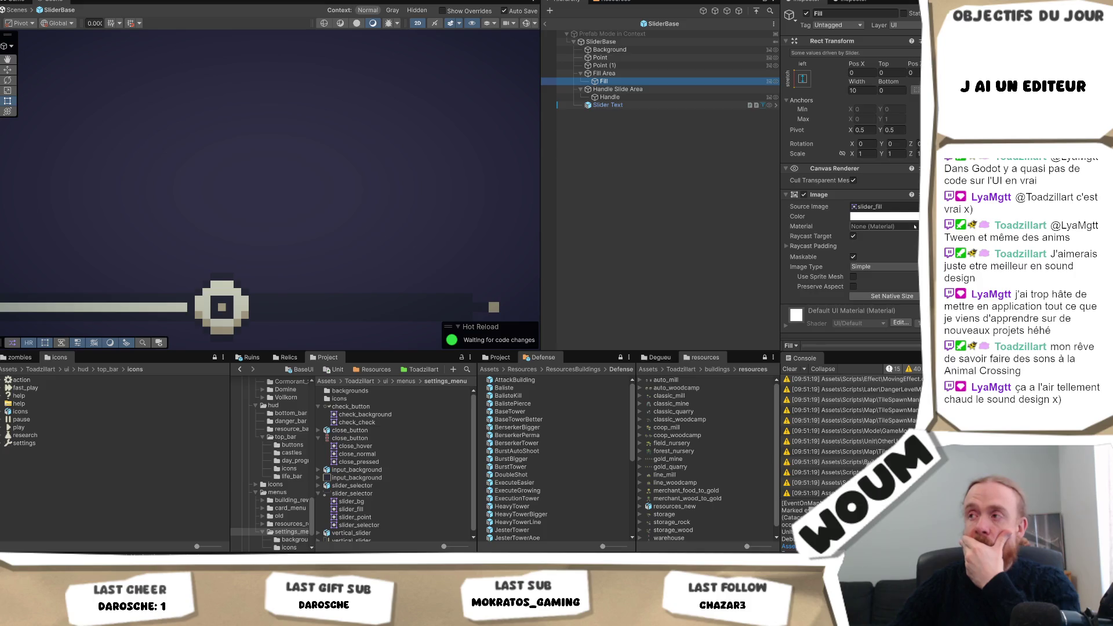
click(877, 255)
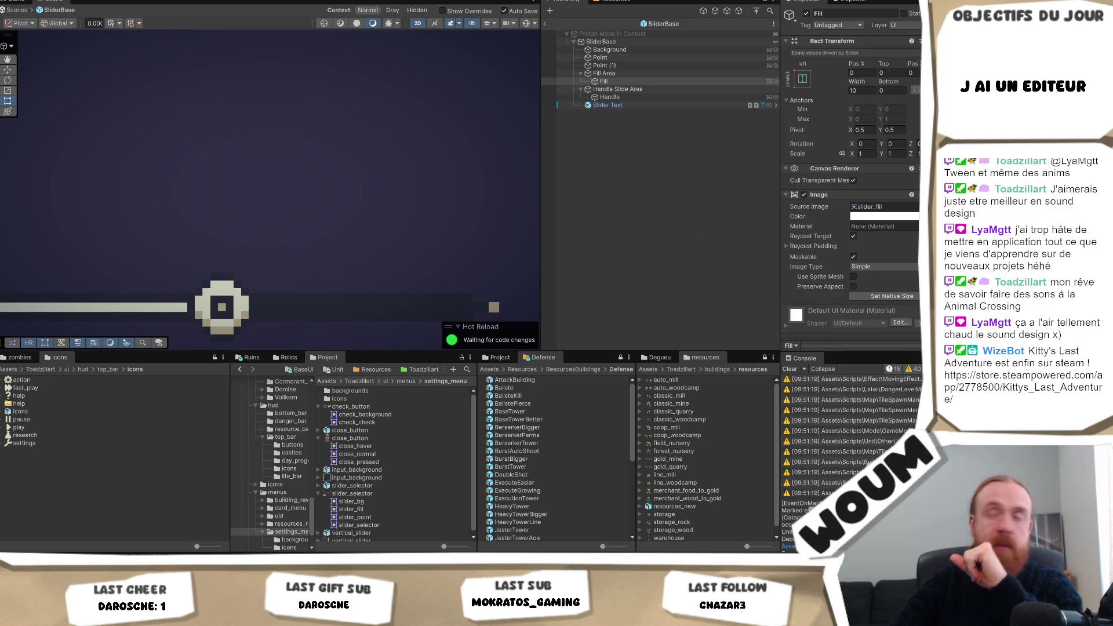
click(647, 82)
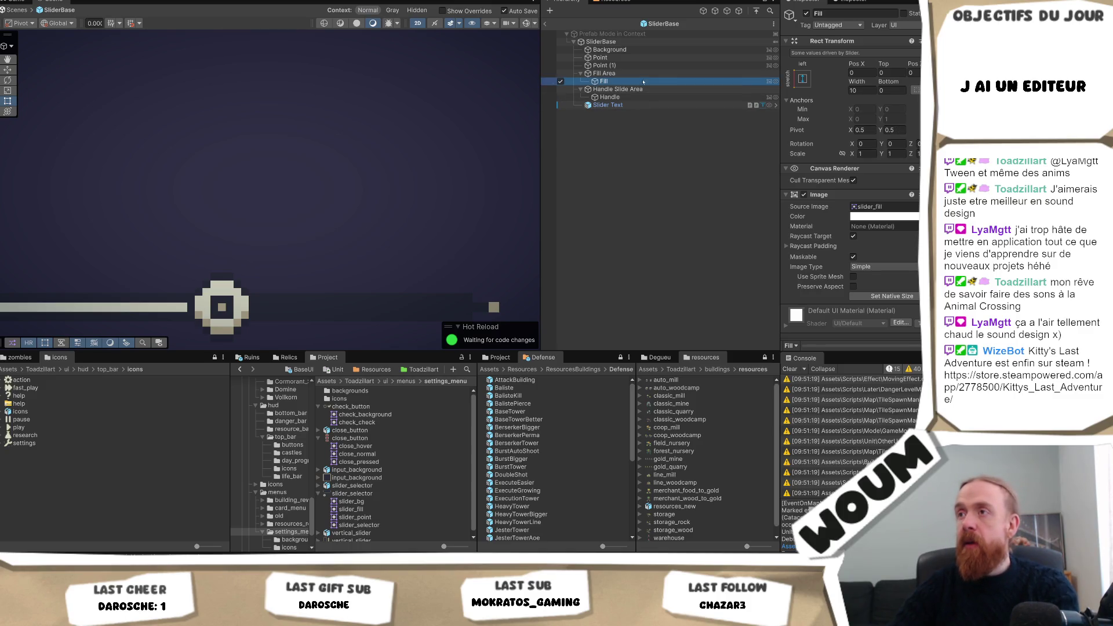
click(862, 90)
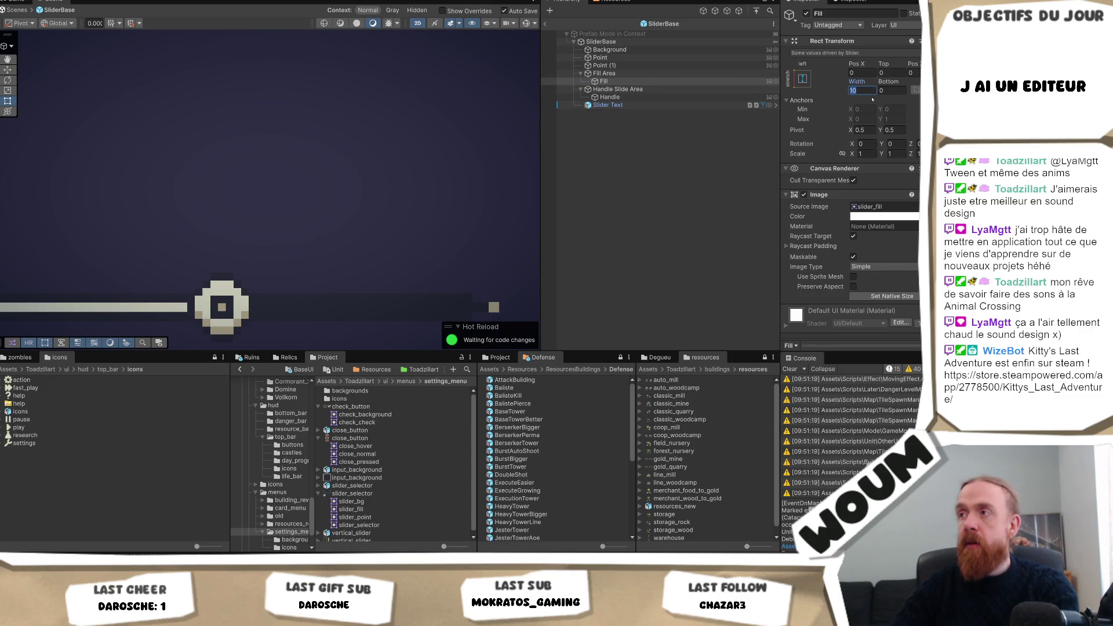
click(608, 74)
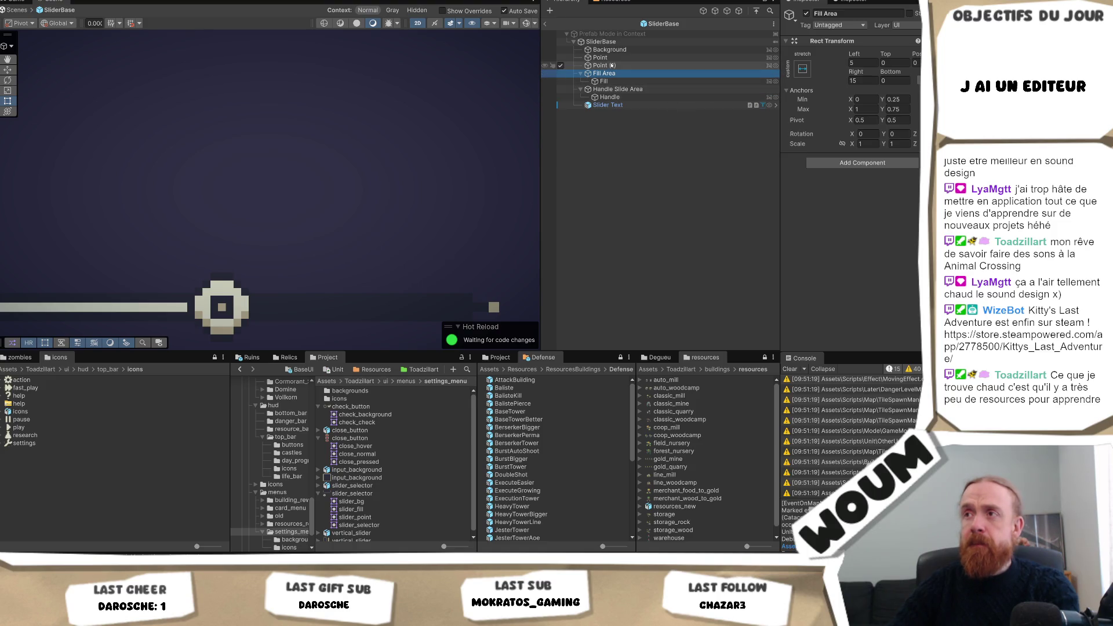
click(614, 41)
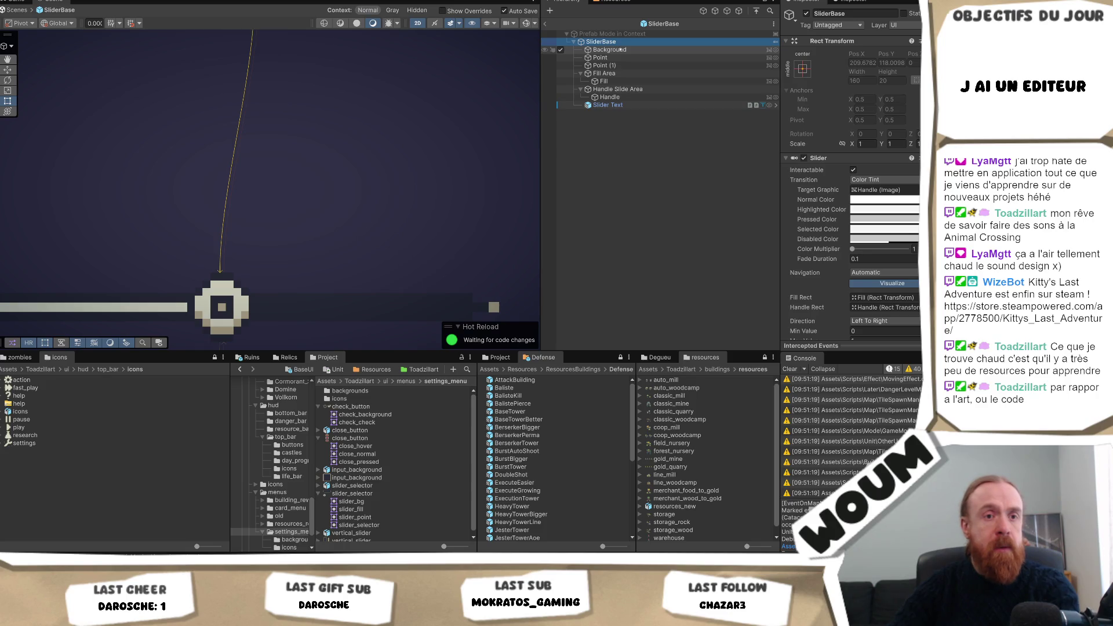
- Frame the slider Background and compare its rect with SliderBase
double_click(620, 50)
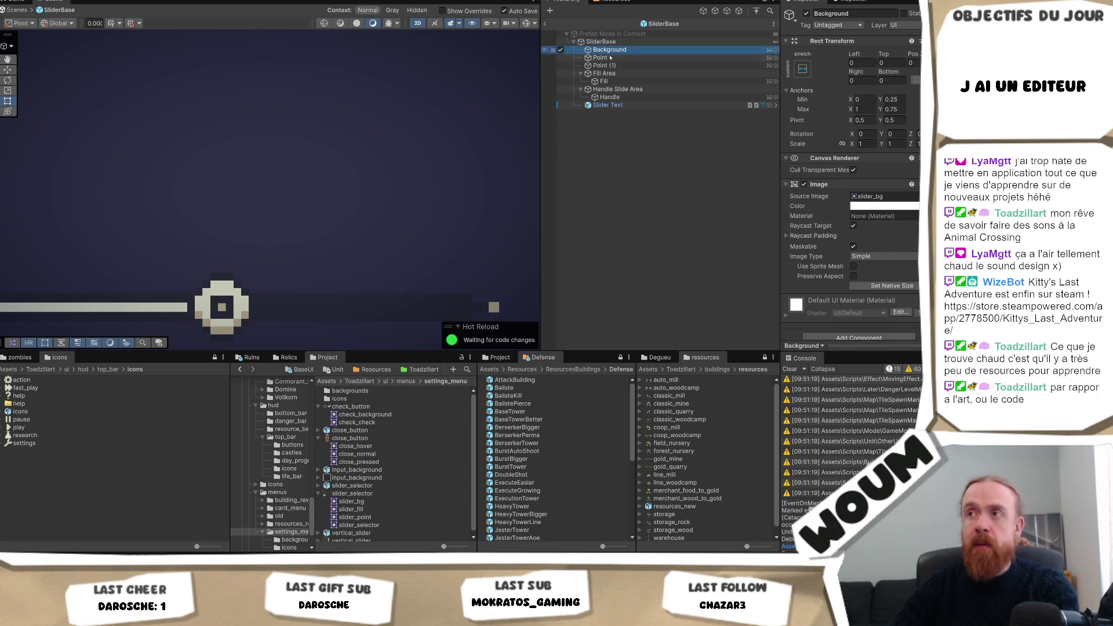
scroll(263, 155, up, 6)
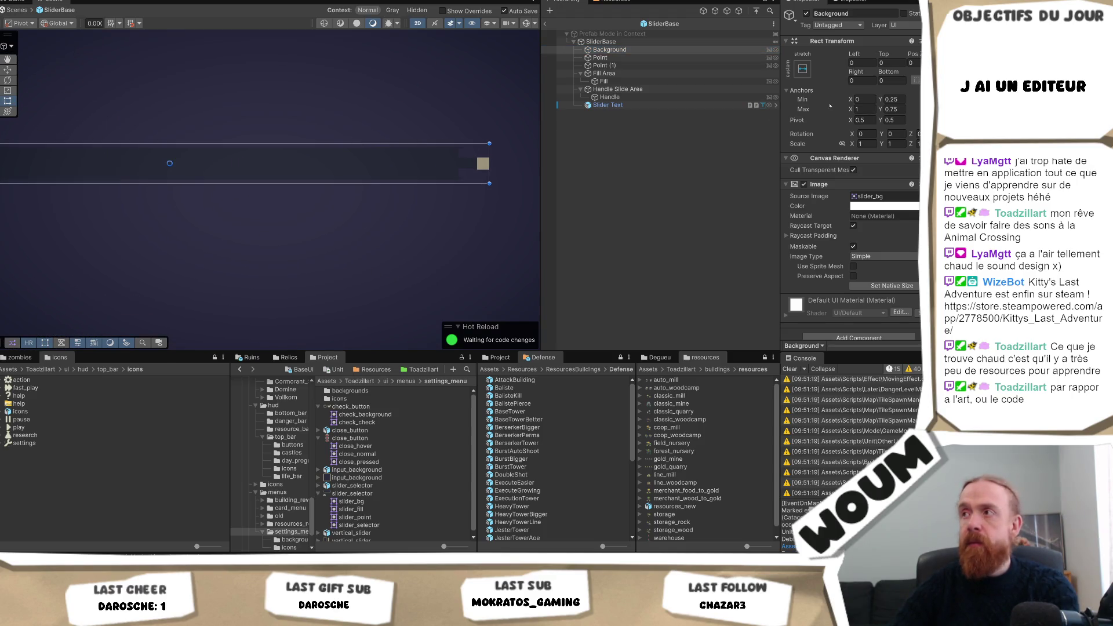
click(633, 43)
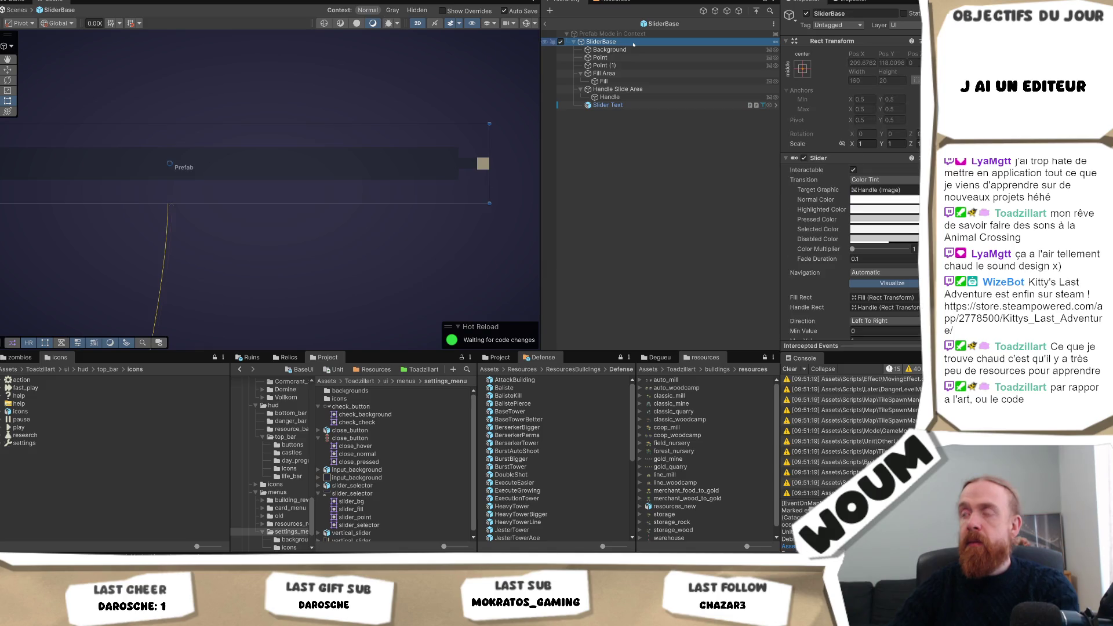
click(632, 51)
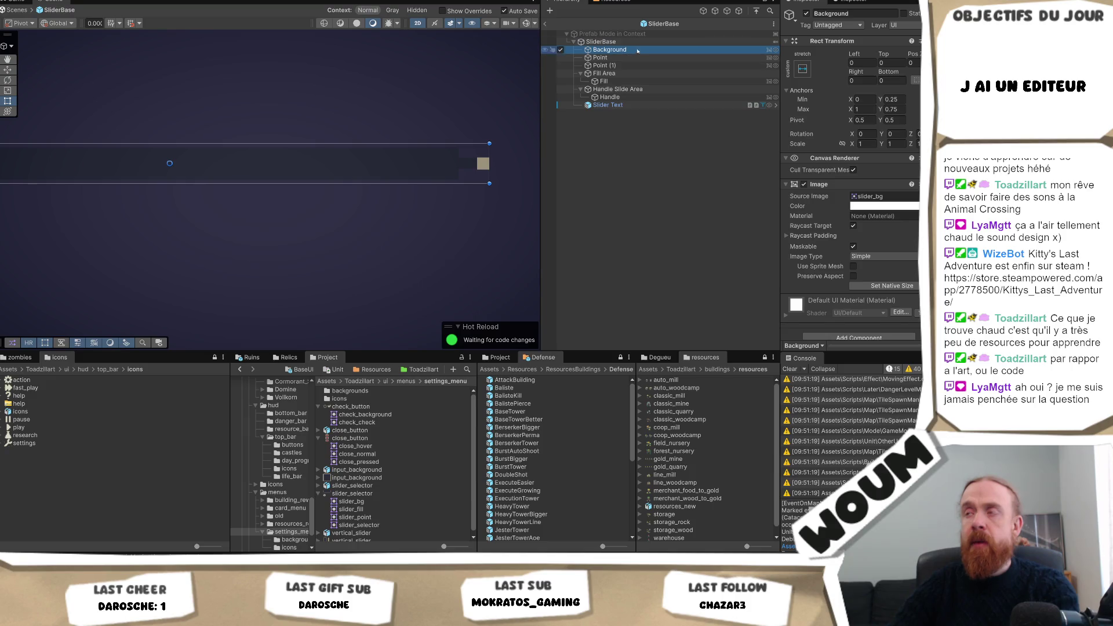
click(803, 69)
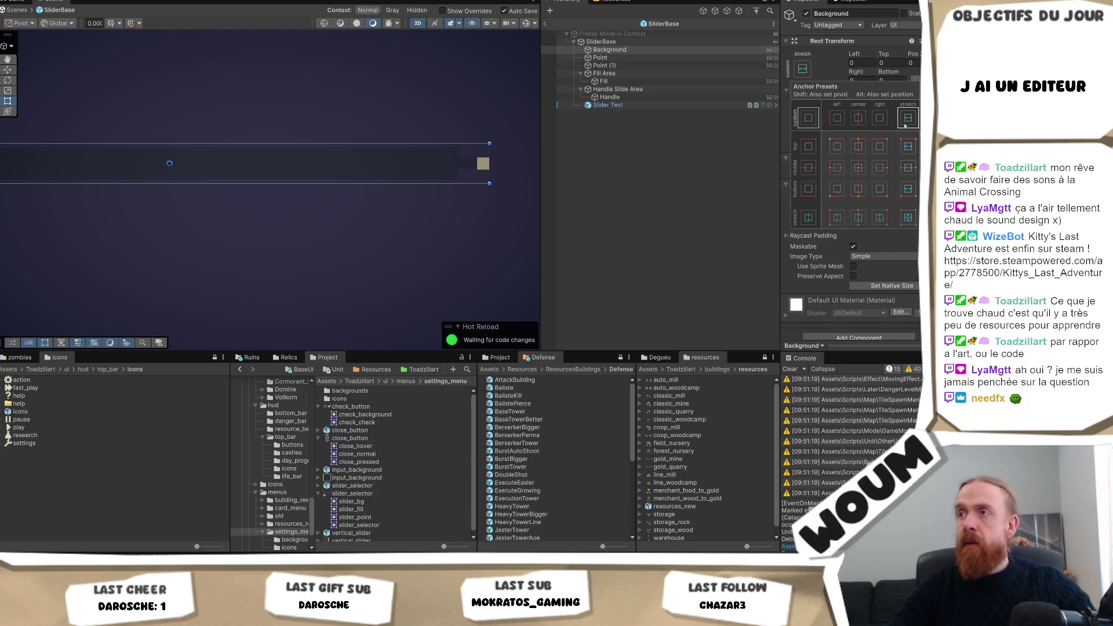
click(709, 155)
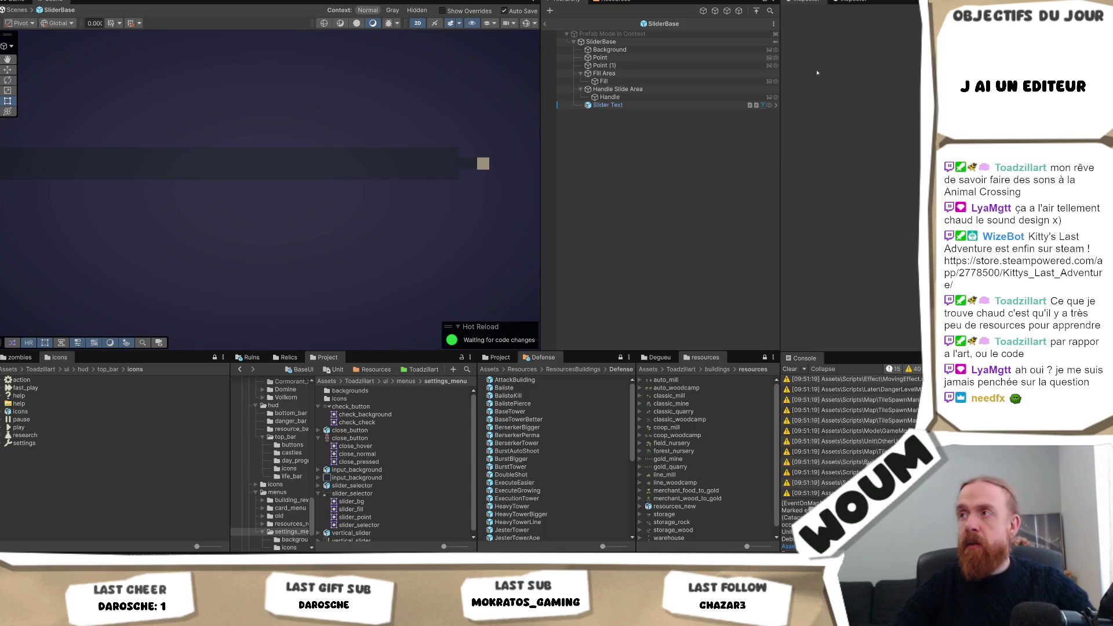
click(667, 50)
- Anchor the Background at middle centre with width 160 and height 11
click(891, 63)
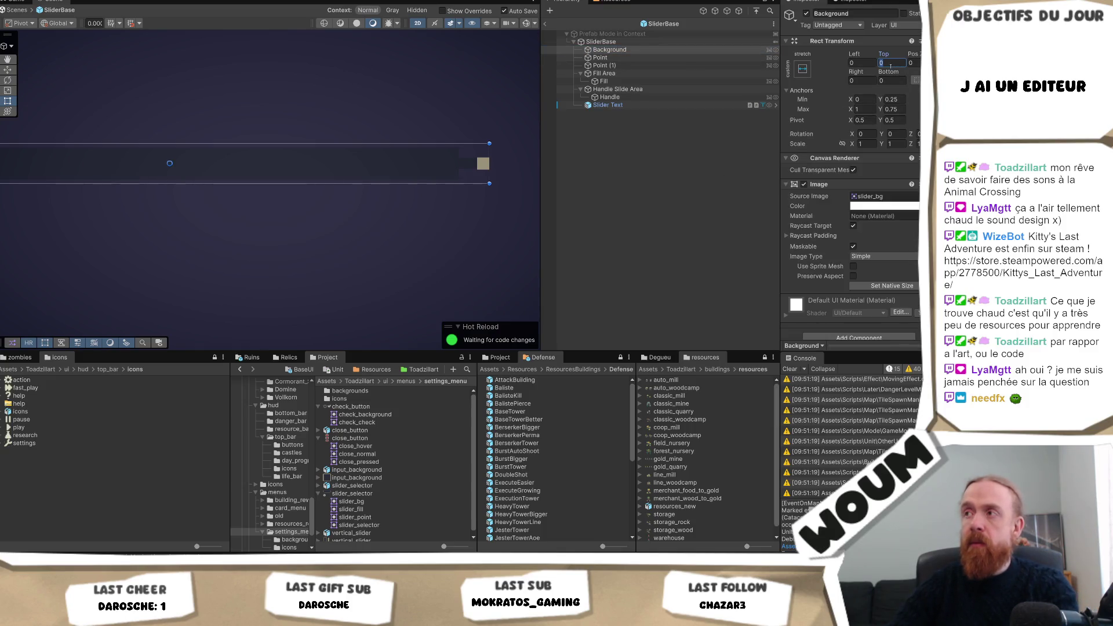
text(11)
key(BackSpace)
key(BackSpace)
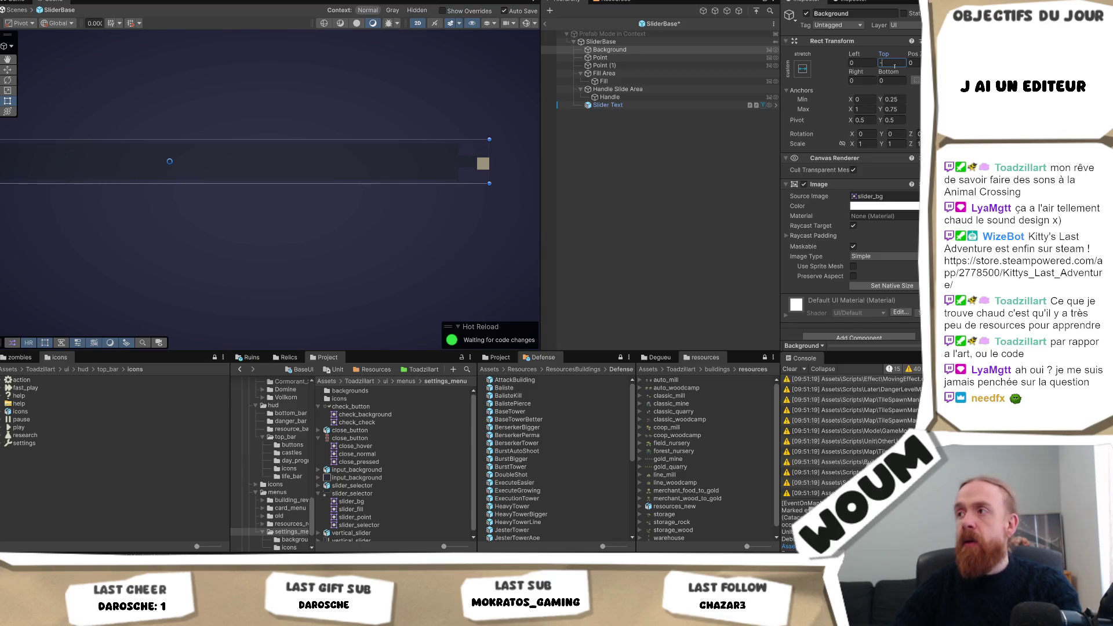
click(802, 69)
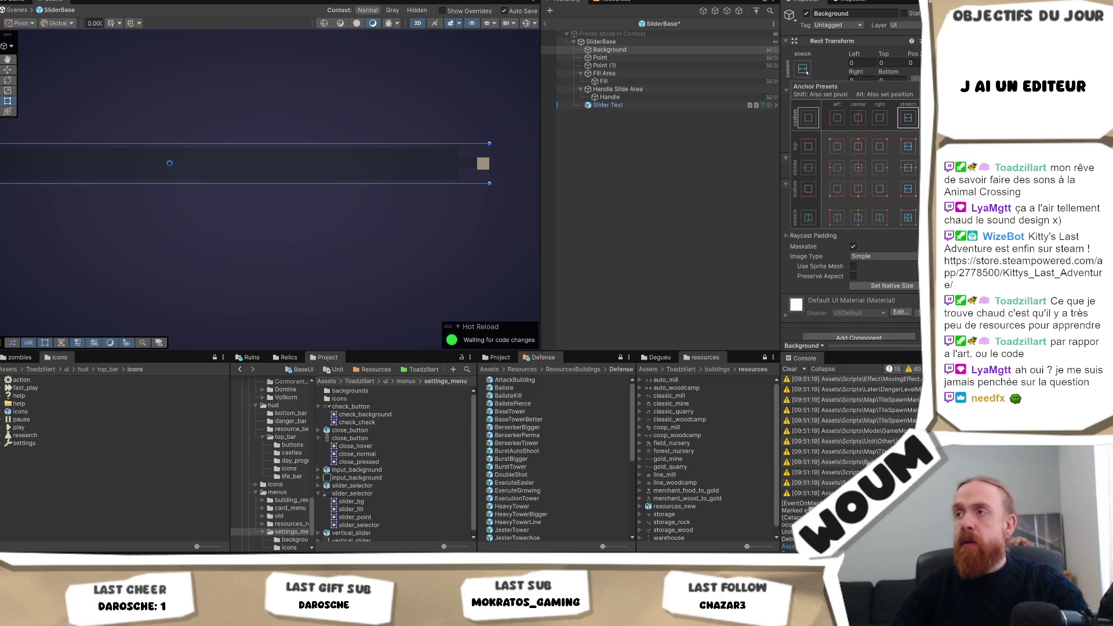
click(860, 169)
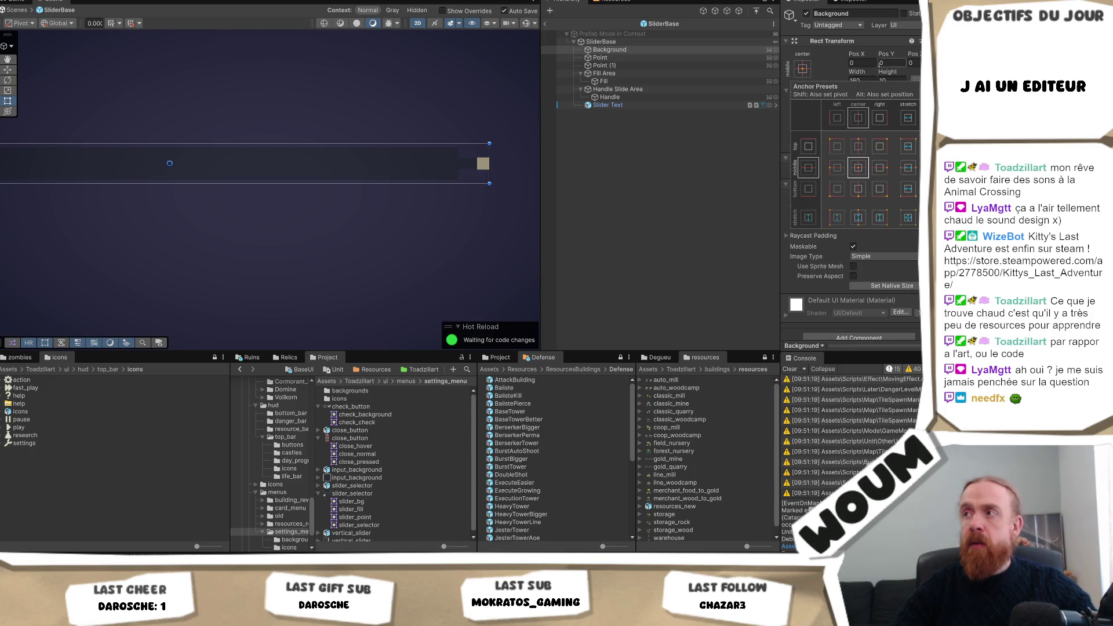
click(889, 61)
click(891, 81)
text(11)
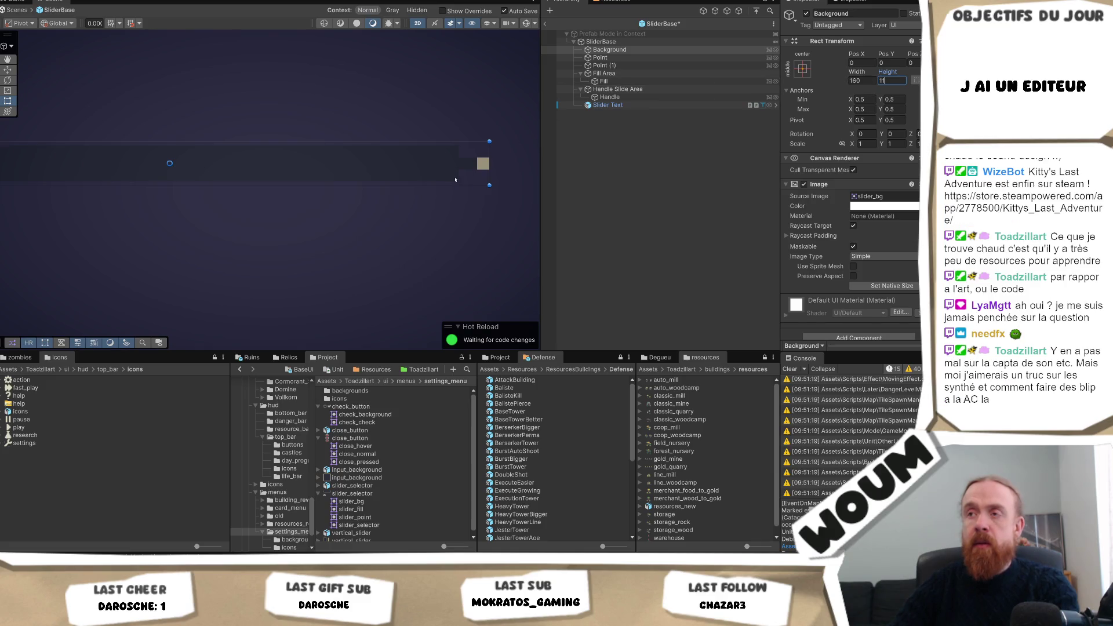
click(483, 163)
click(483, 163)
click(482, 163)
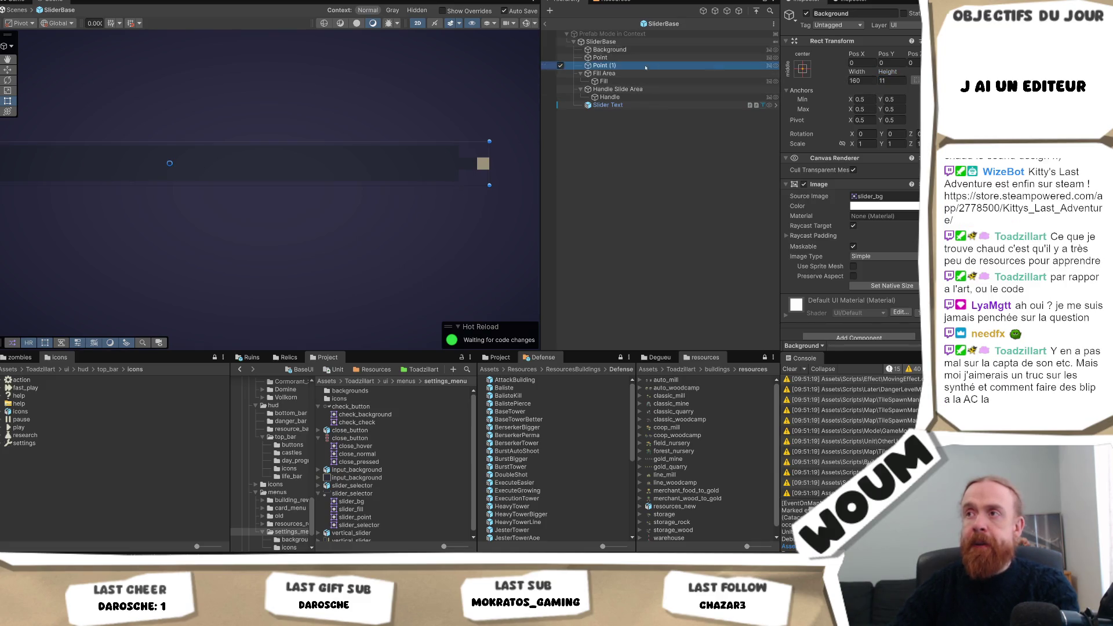
- Move Point (1) to Pos X 3
double_click(862, 63)
text(3)
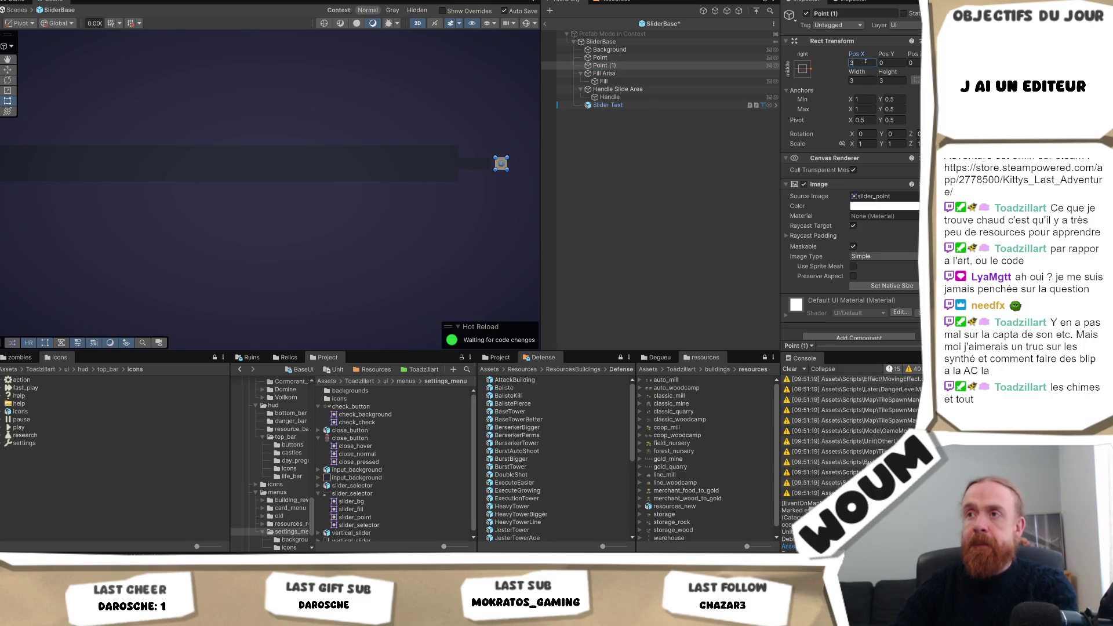
click(610, 50)
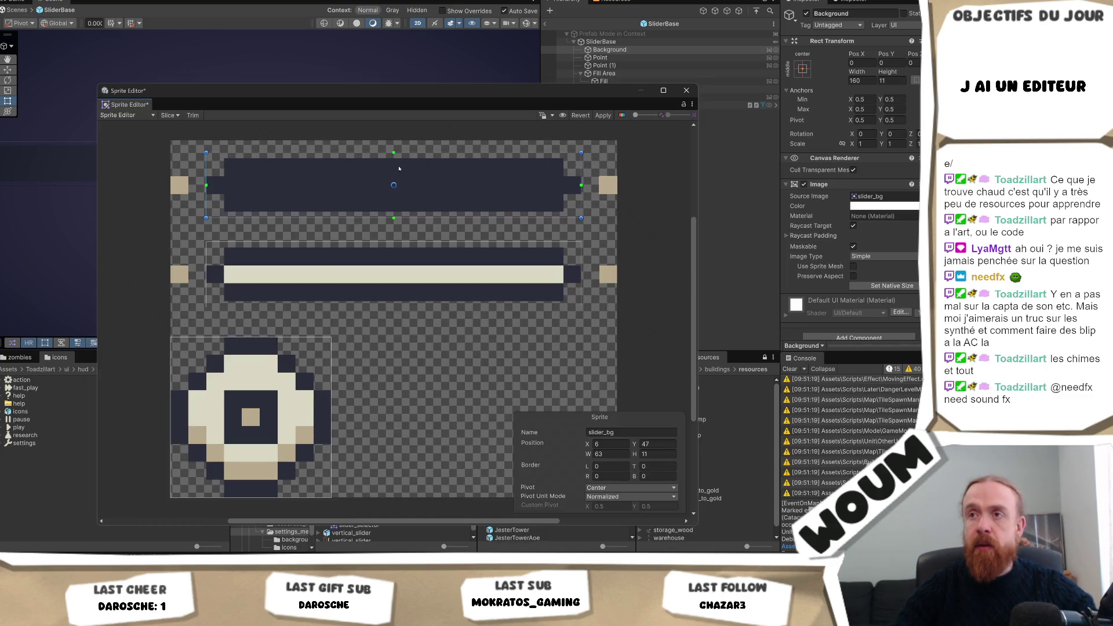
- Trim the slider_bg sprite to height 9 with left and right borders of 5
drag(403, 152, 404, 158)
drag(408, 216, 410, 212)
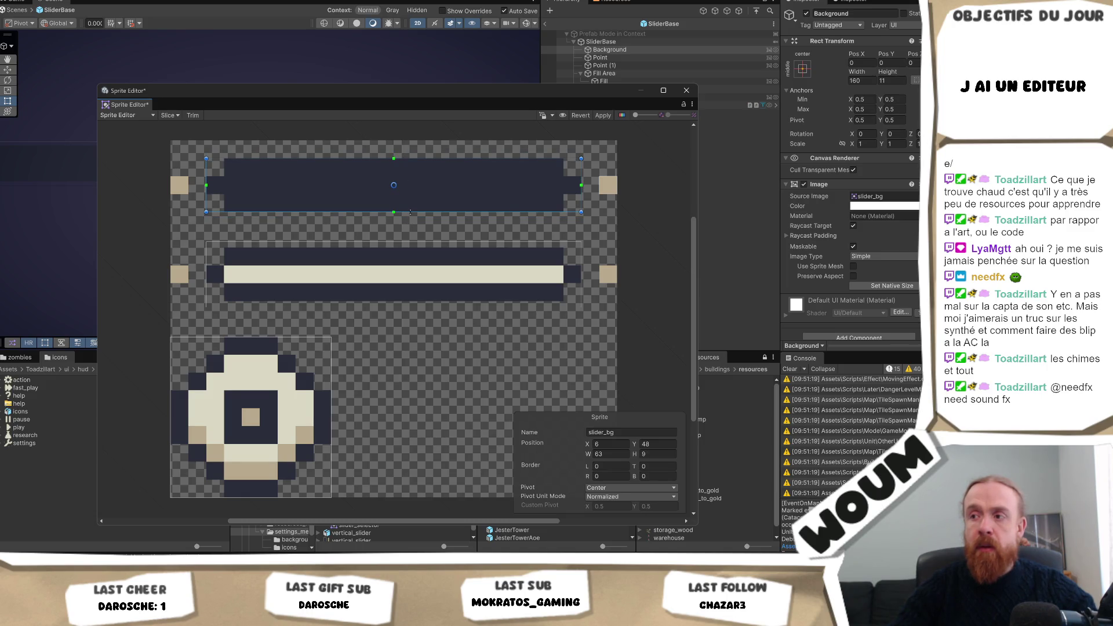
click(616, 468)
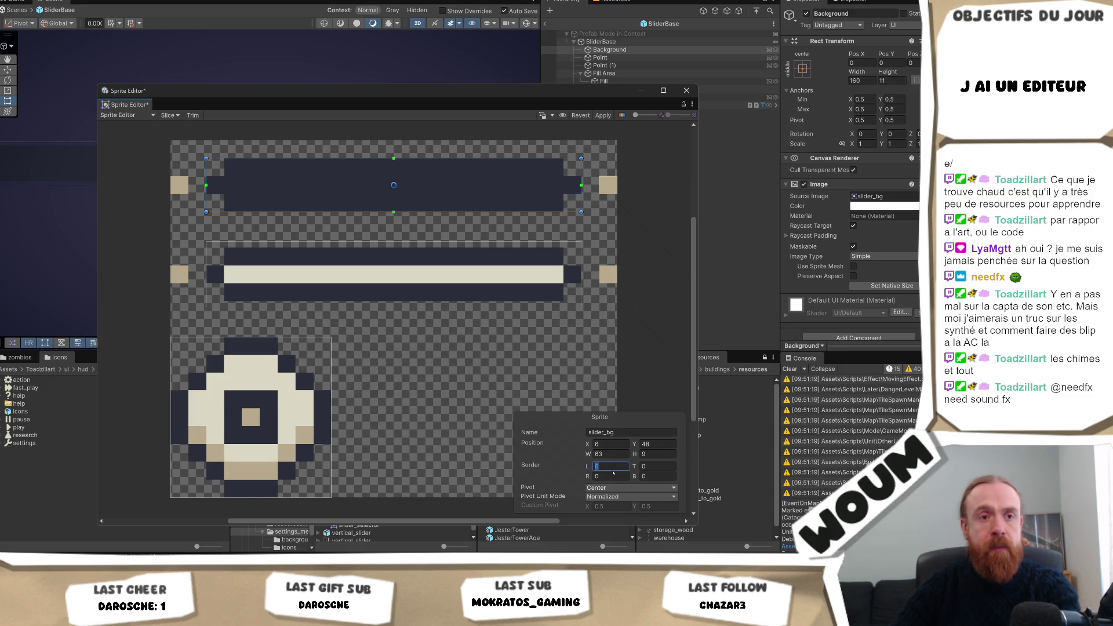
text(5)
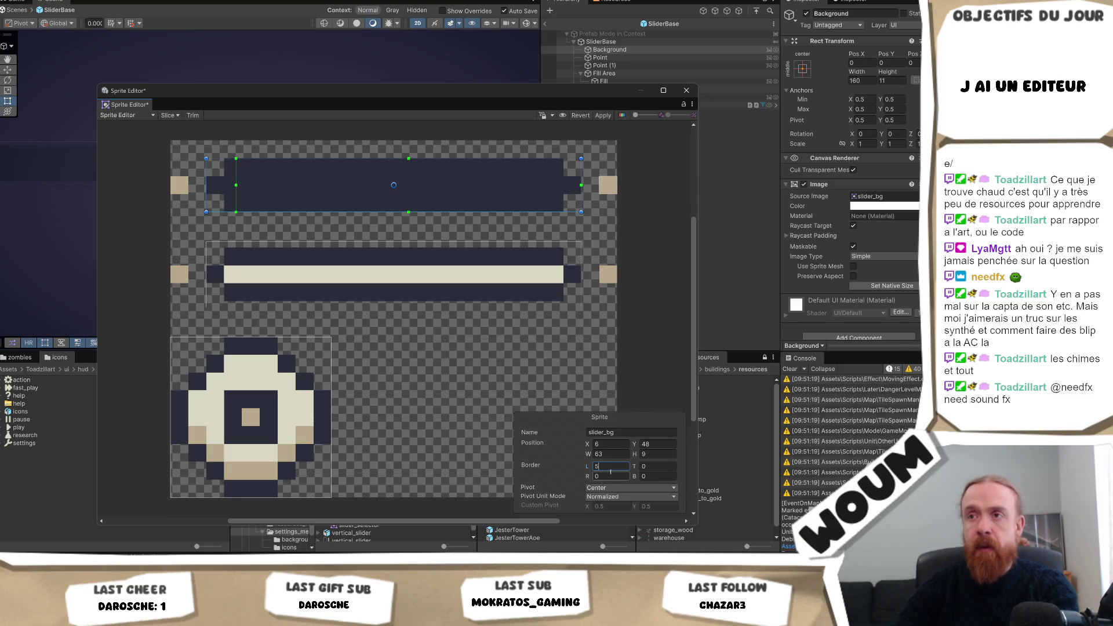
click(645, 466)
text(5)
key(shift+Tab)
key(Tab)
text(0)
key(Tab)
text(5)
click(466, 254)
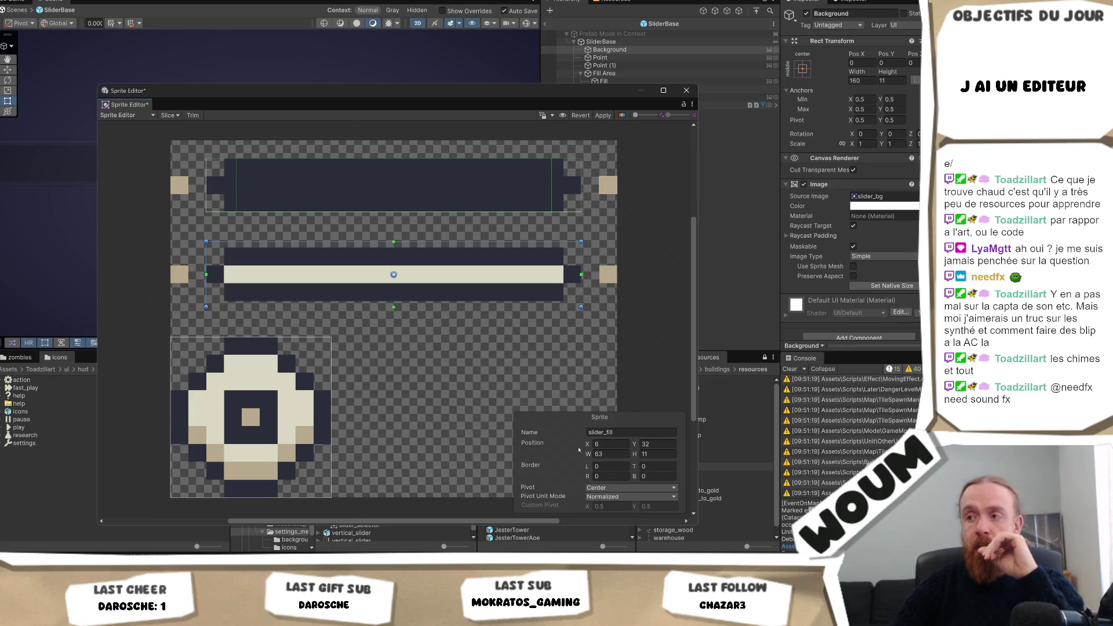
- Narrow slider_bg's left and right borders to 3 pixels each
click(437, 202)
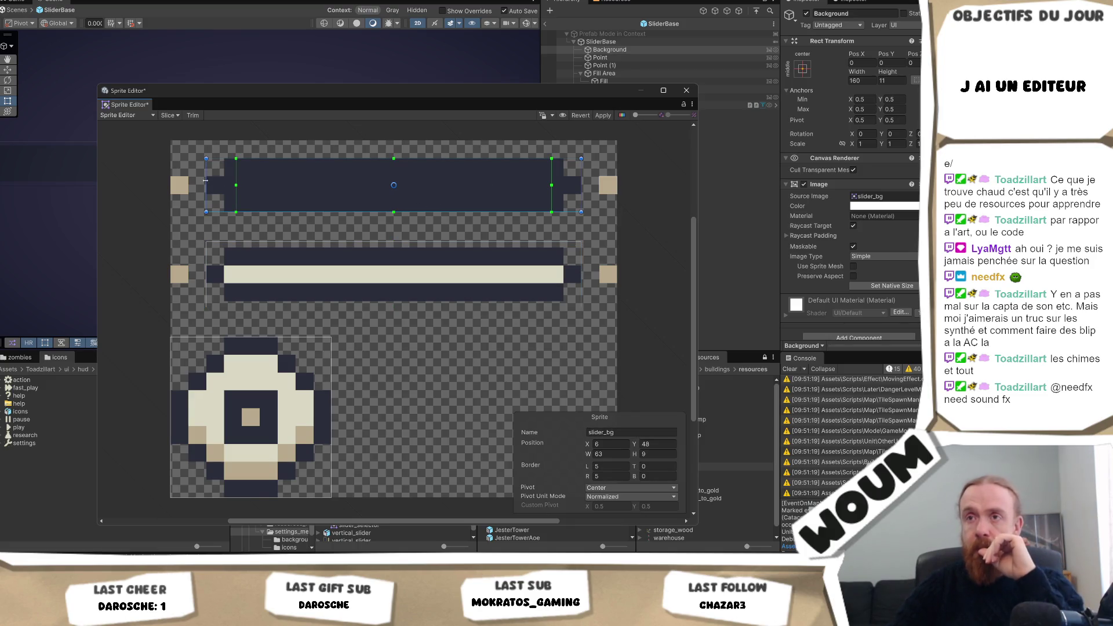
drag(234, 174, 224, 174)
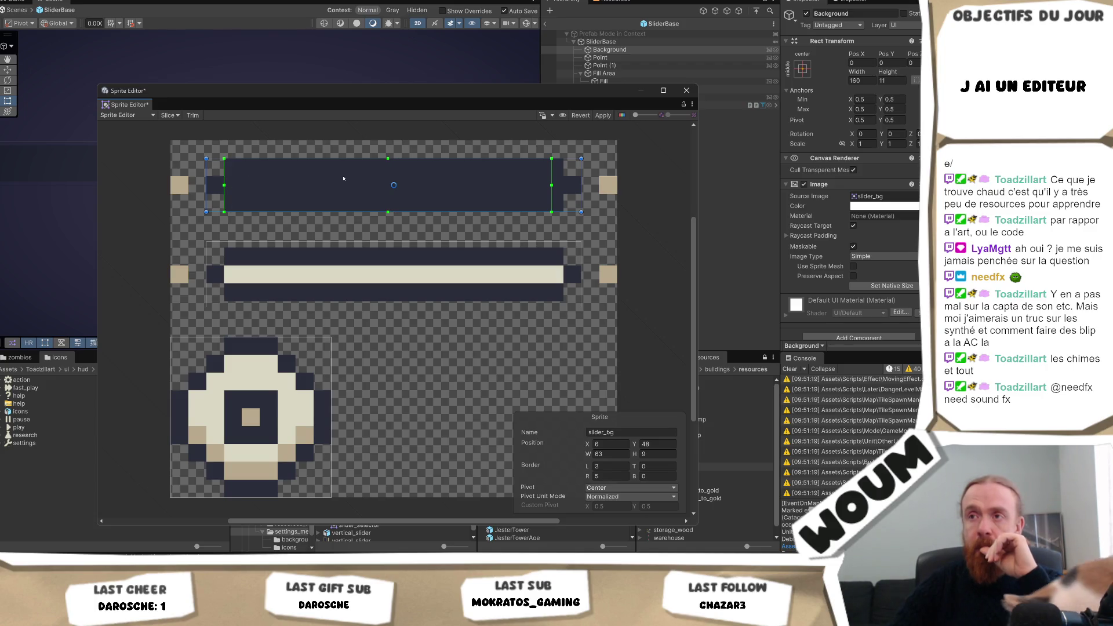
drag(551, 171, 564, 174)
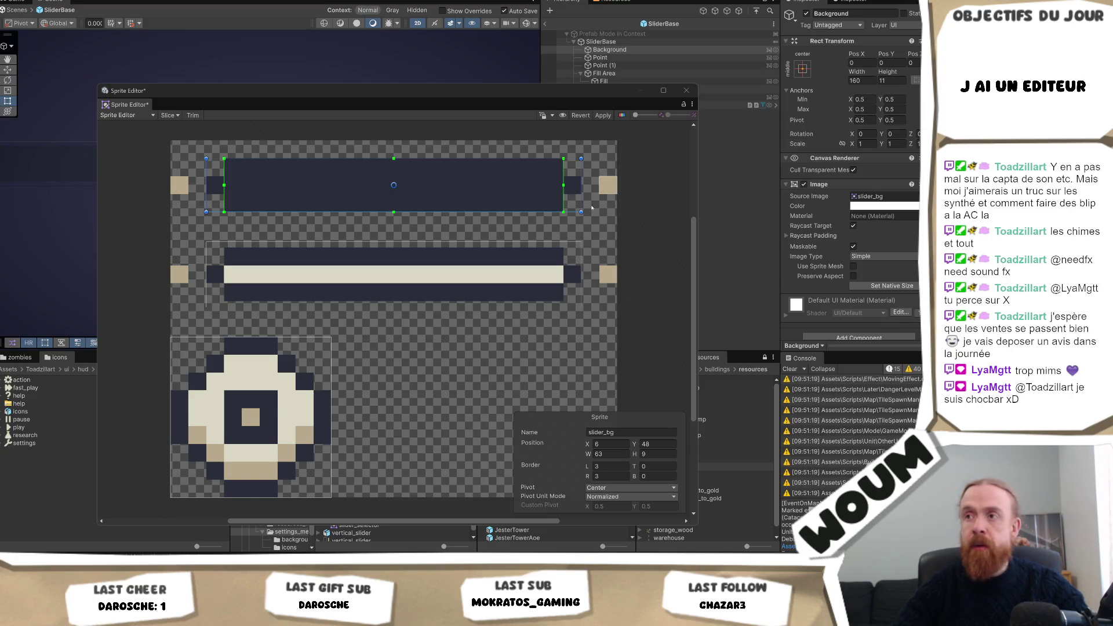
click(403, 243)
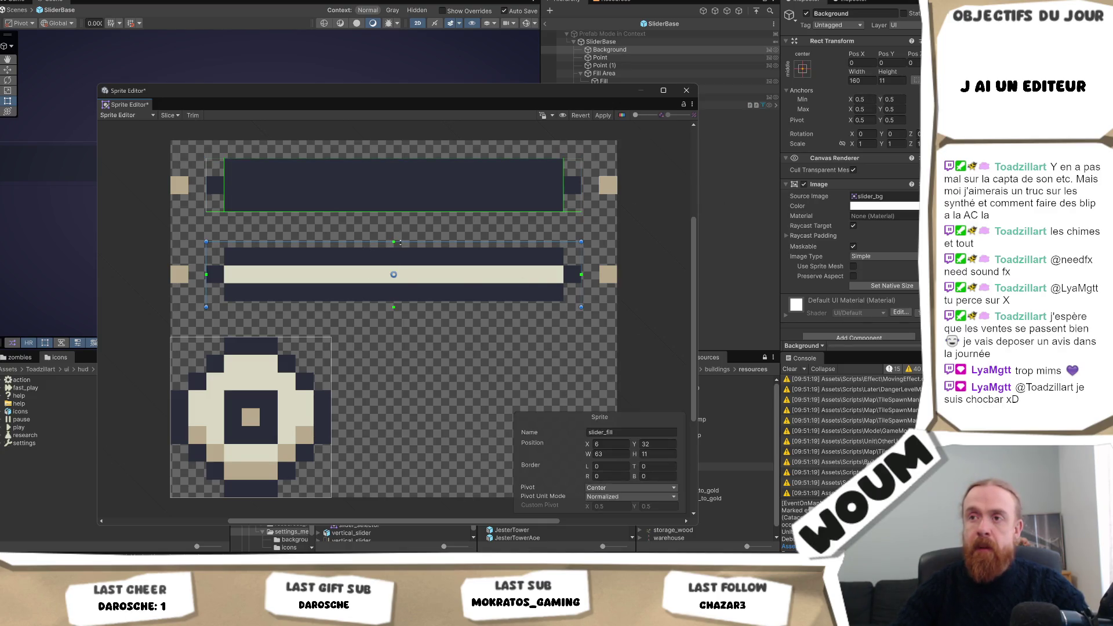
- Tighten slider_fill's top and bottom edges, give it 3-pixel left and right borders, and apply
drag(401, 243, 401, 247)
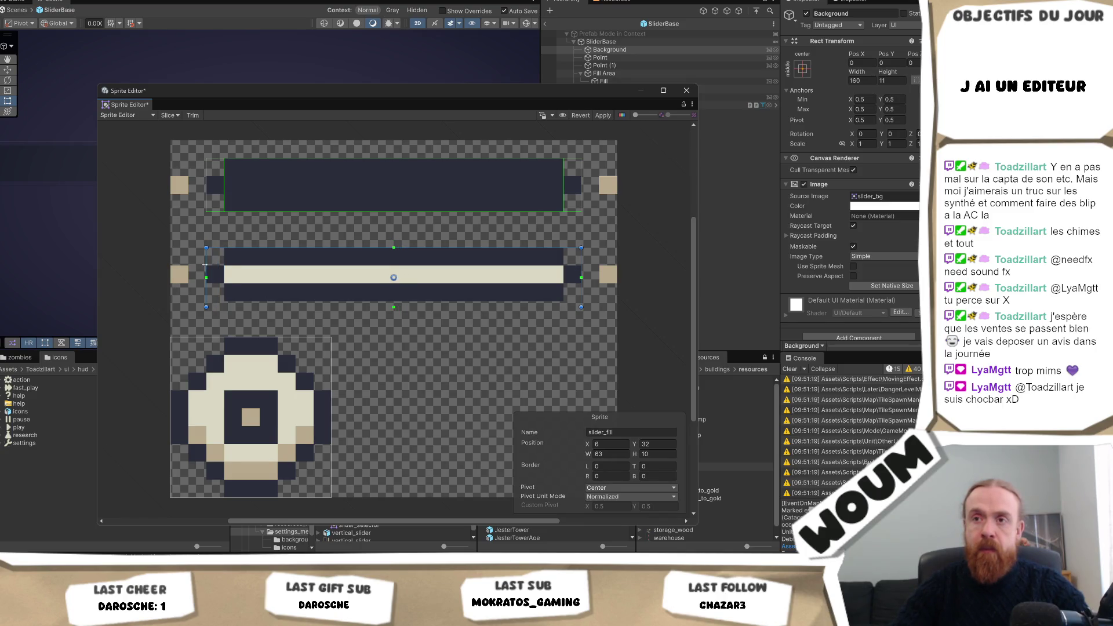
drag(212, 277, 224, 277)
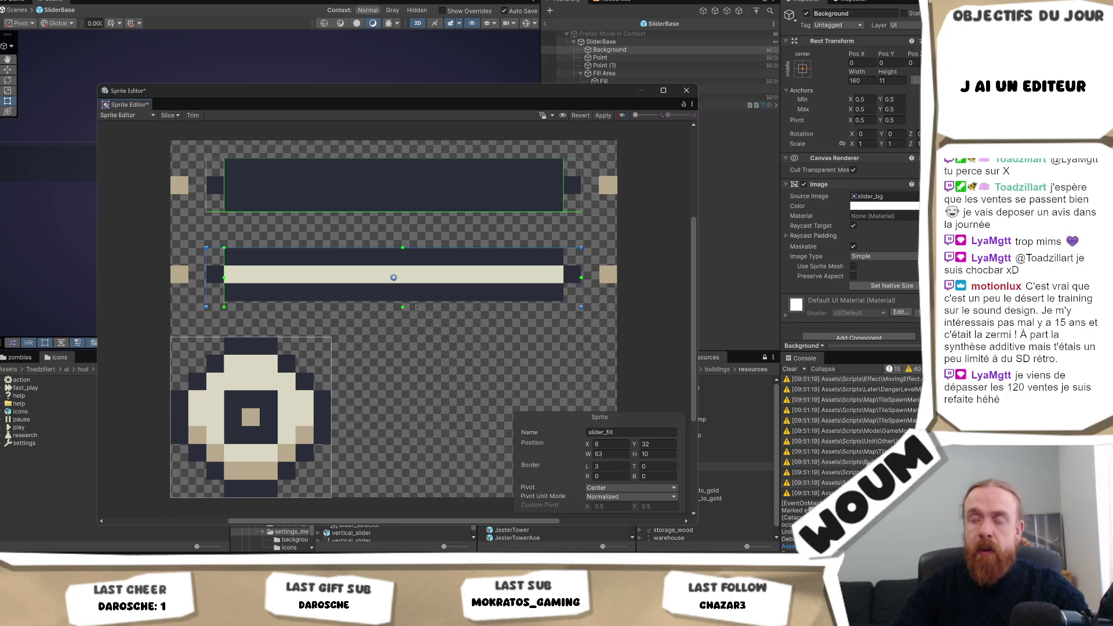
drag(416, 307, 416, 303)
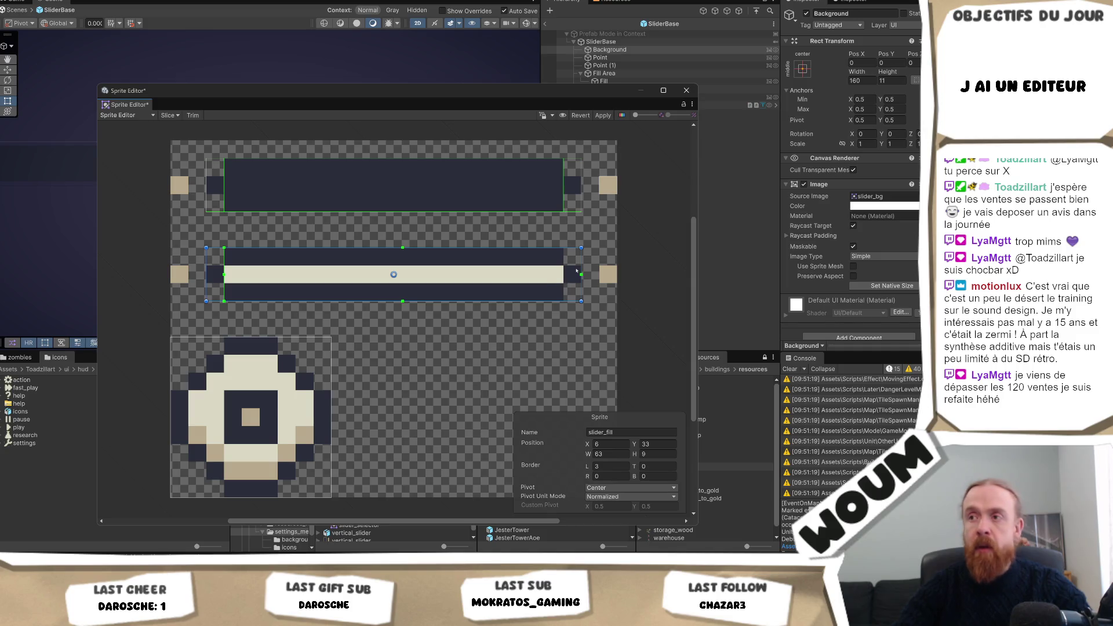
drag(581, 274, 565, 275)
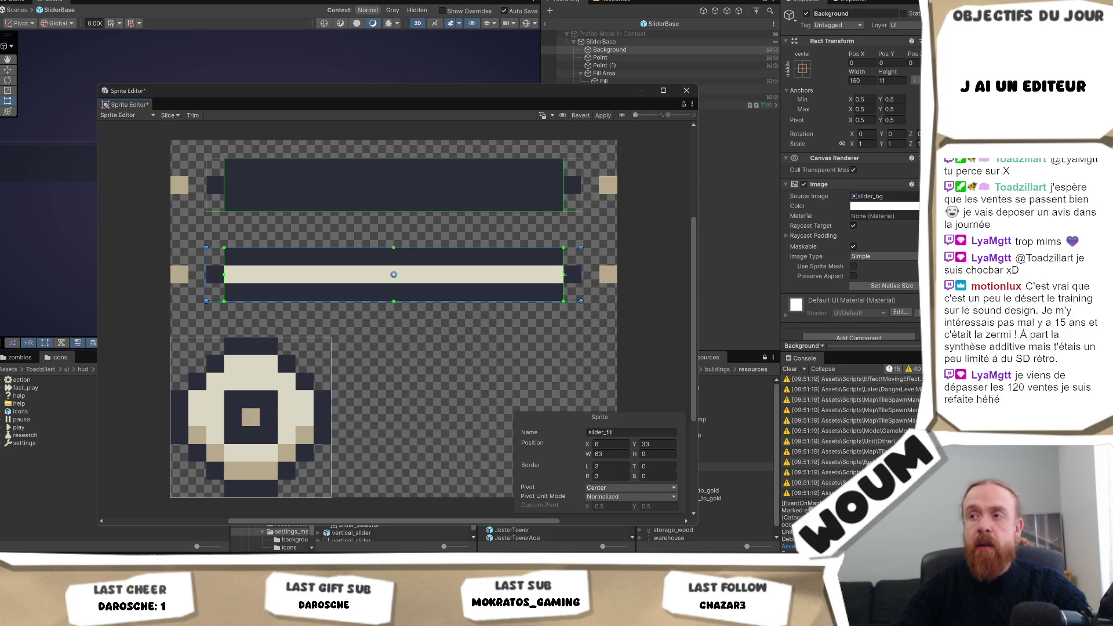
click(602, 115)
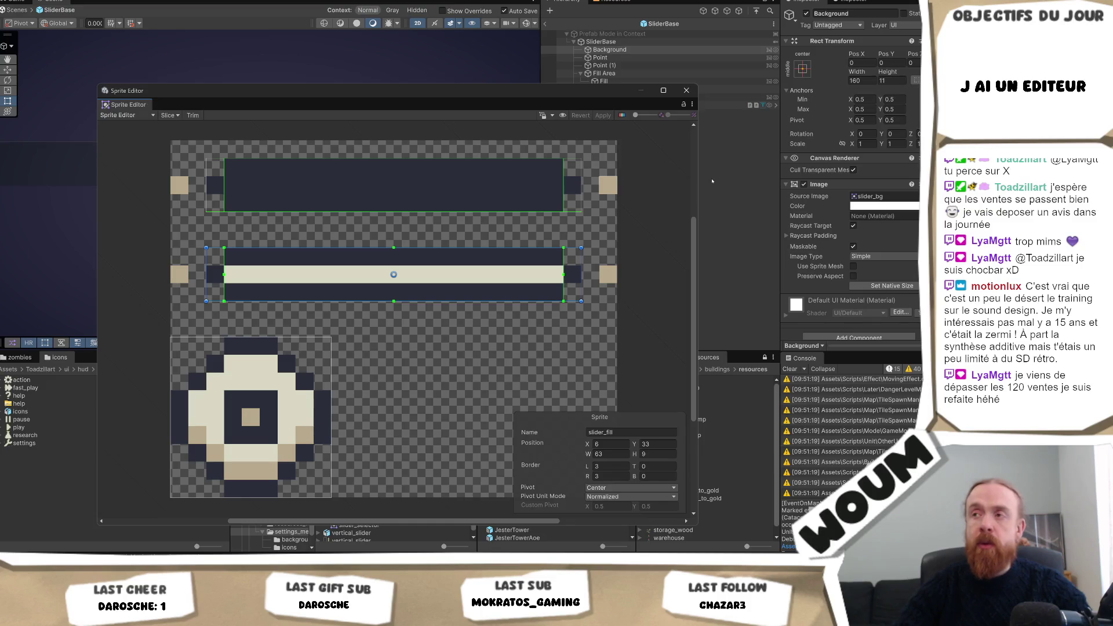
click(733, 220)
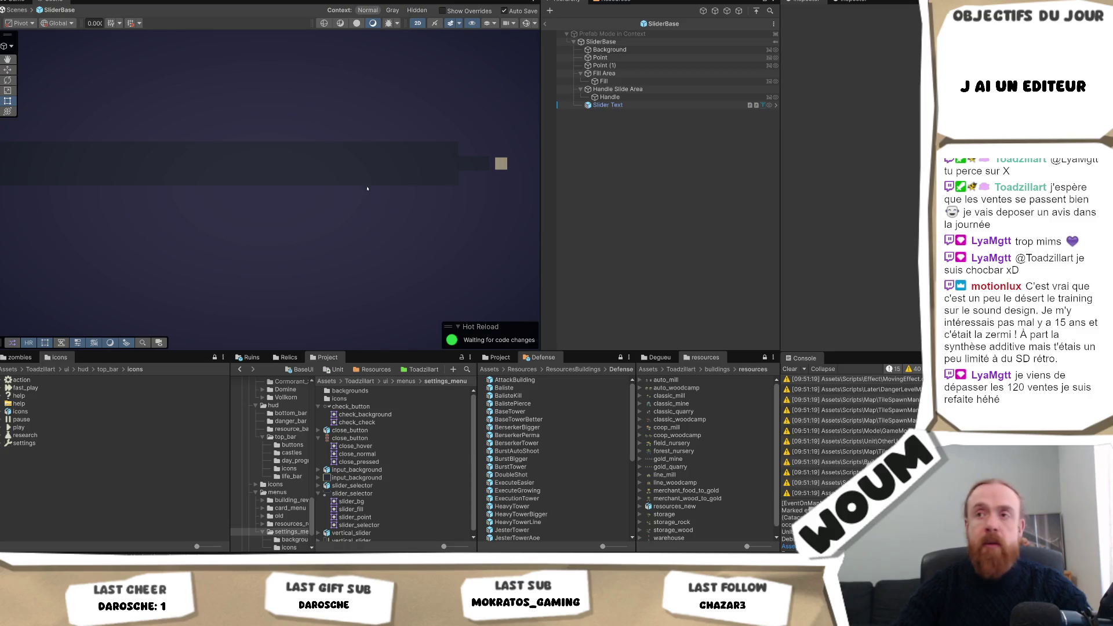
- Switch the slider Background's Image Type from Simple to Tiled
click(643, 74)
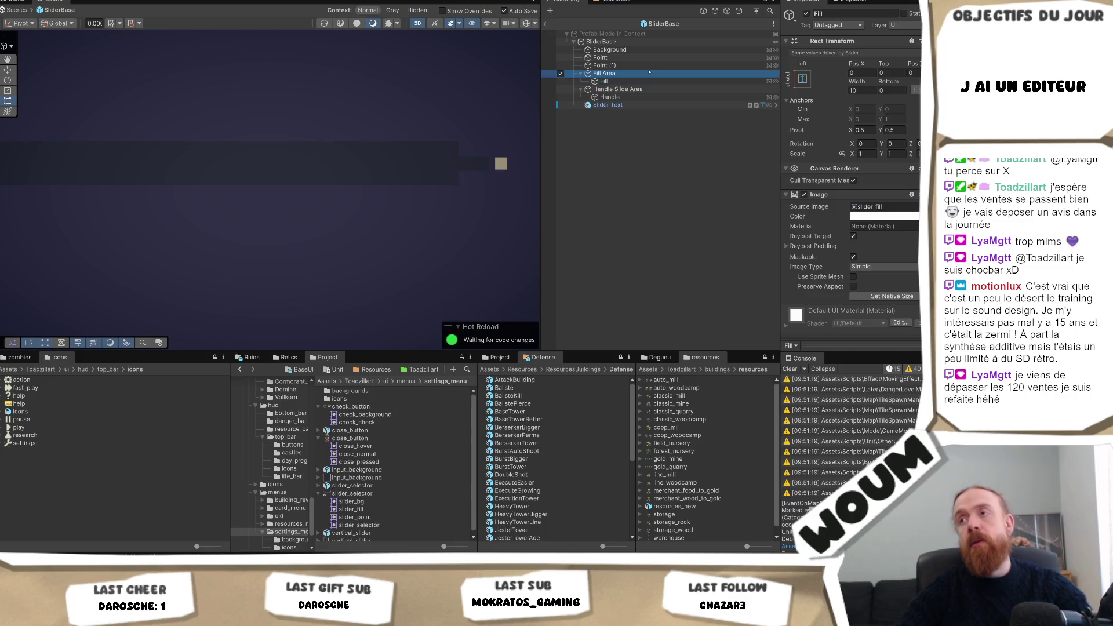
scroll(182, 188, down, 1)
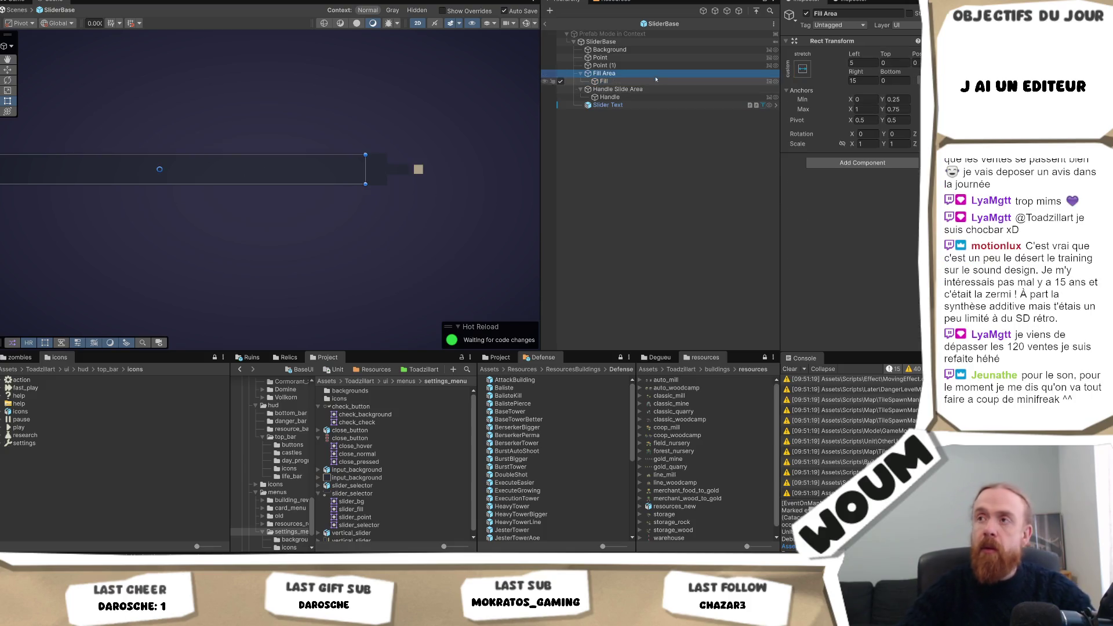
click(612, 49)
scroll(334, 231, up, 2)
scroll(272, 302, down, 2)
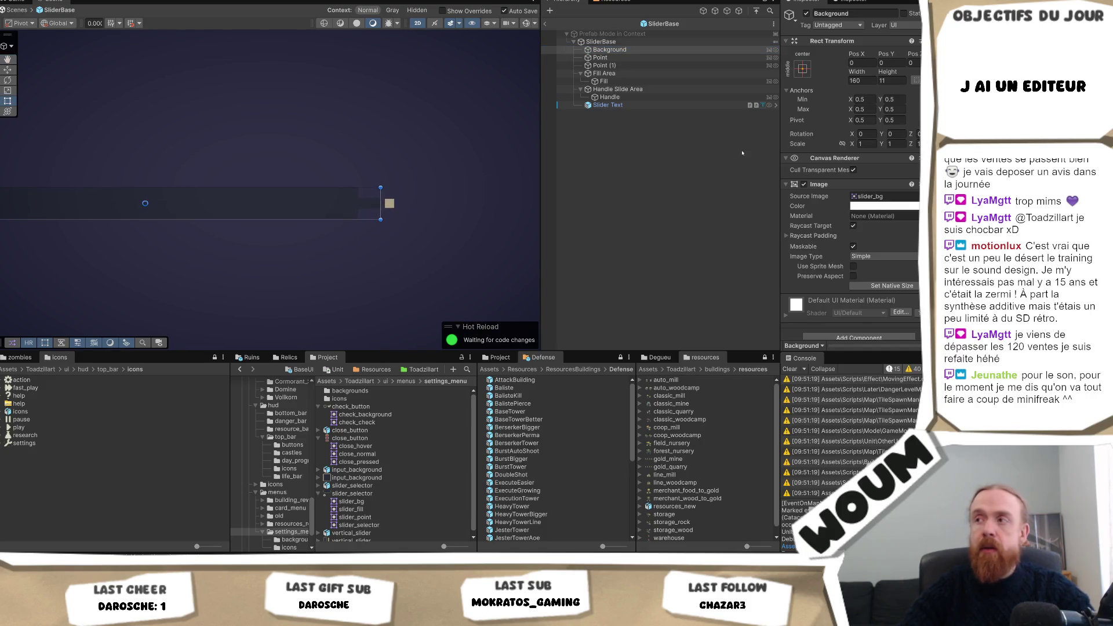
click(879, 256)
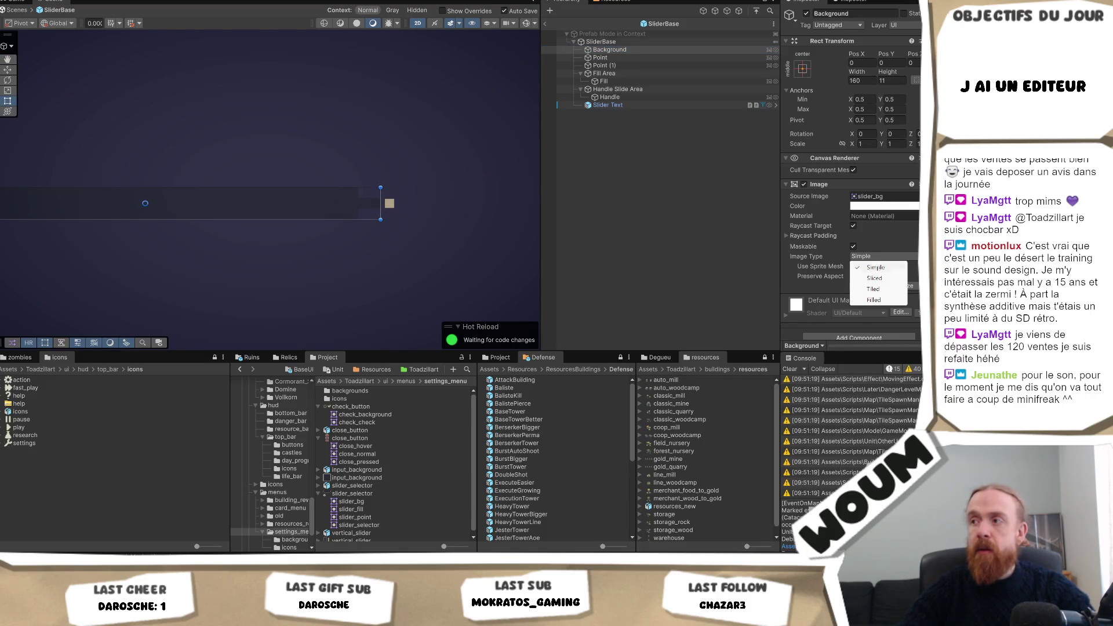
click(884, 289)
click(872, 257)
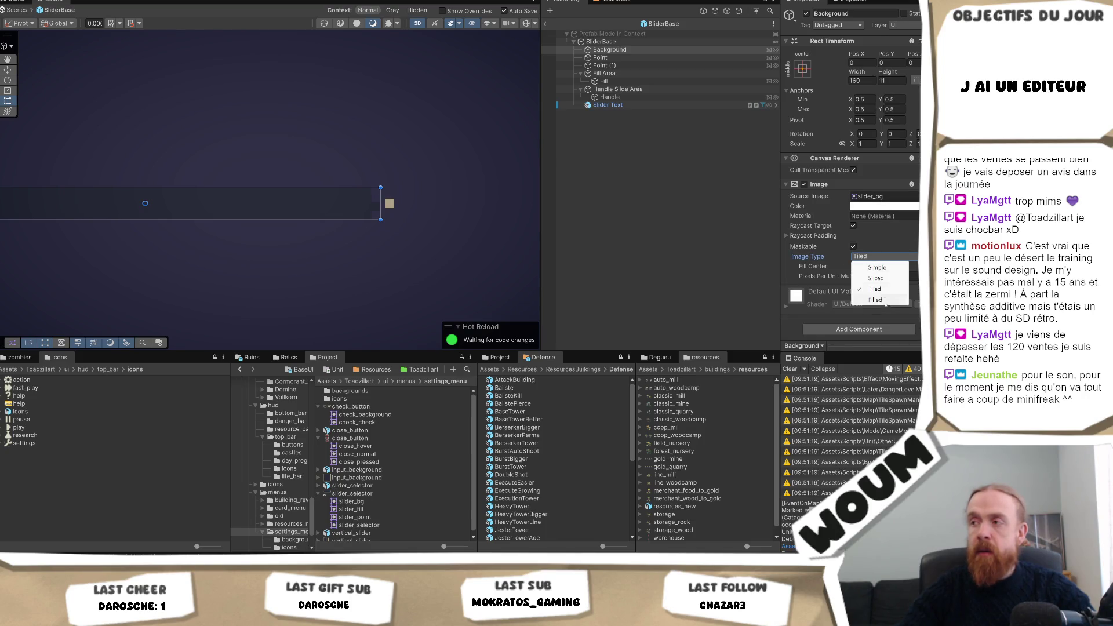
click(386, 231)
scroll(387, 232, up, 3)
scroll(372, 218, up, 2)
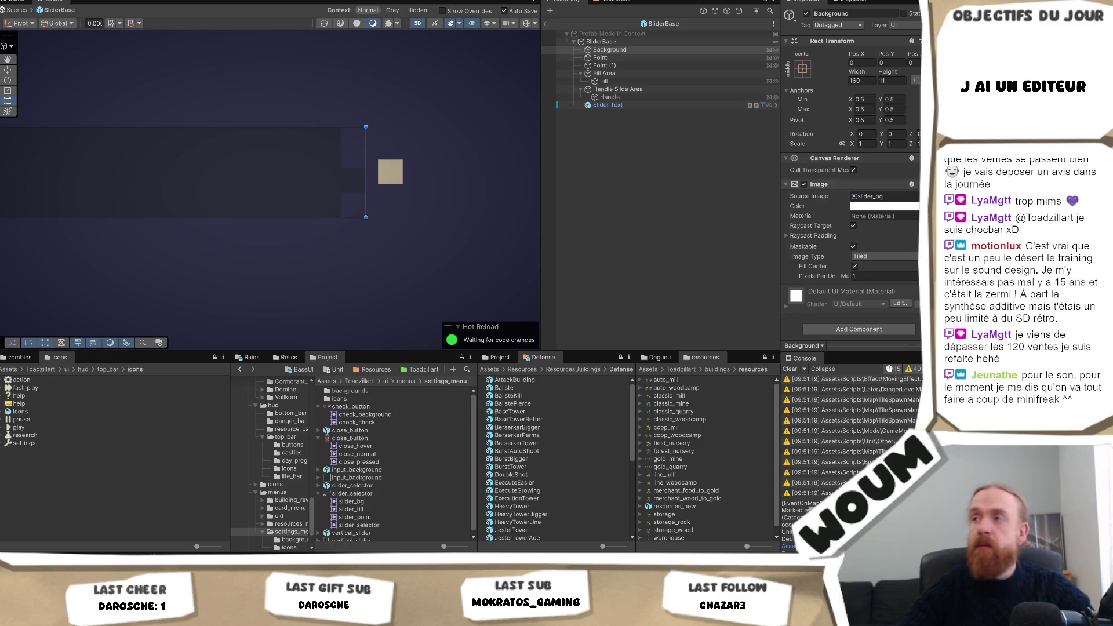
- Change the Background's Rect Transform Height from 11 to 9
click(620, 49)
click(891, 80)
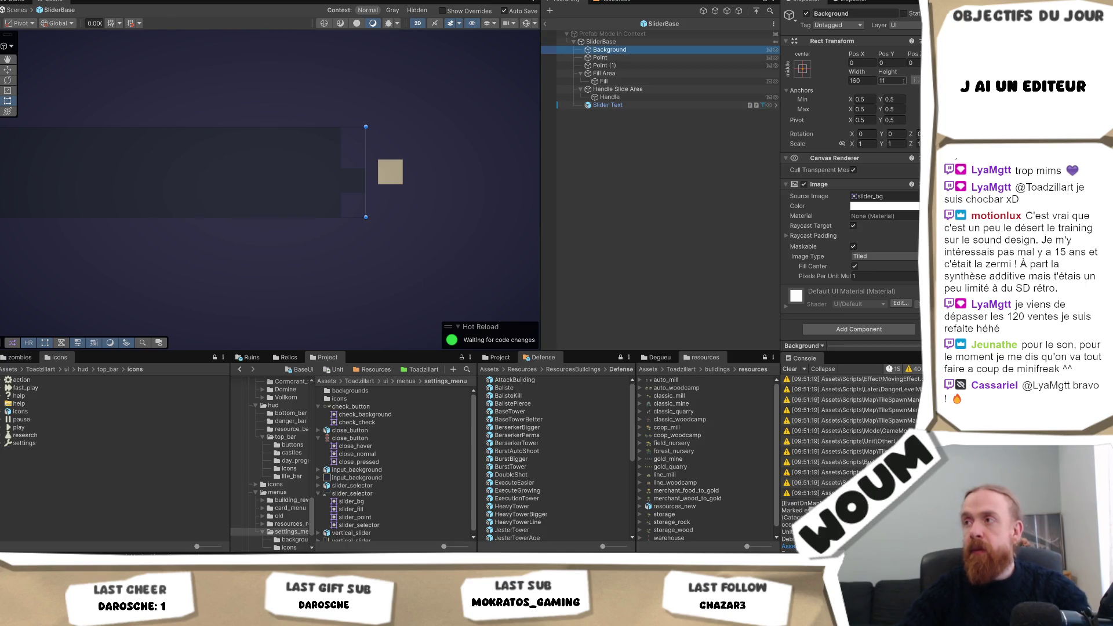
text(9)
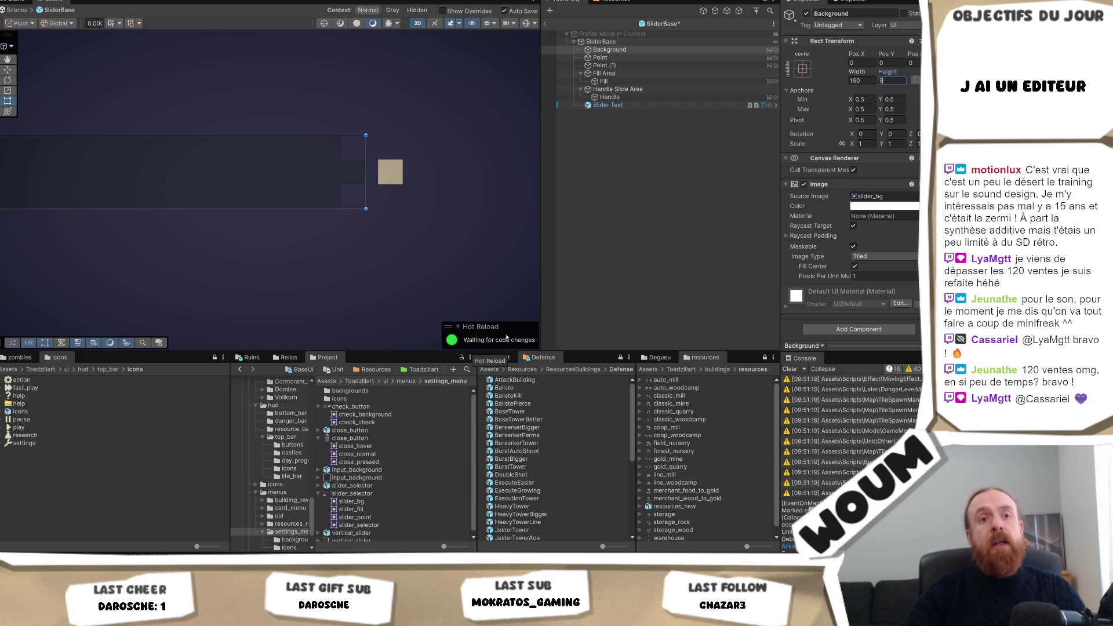
scroll(377, 198, down, 1)
key(Return)
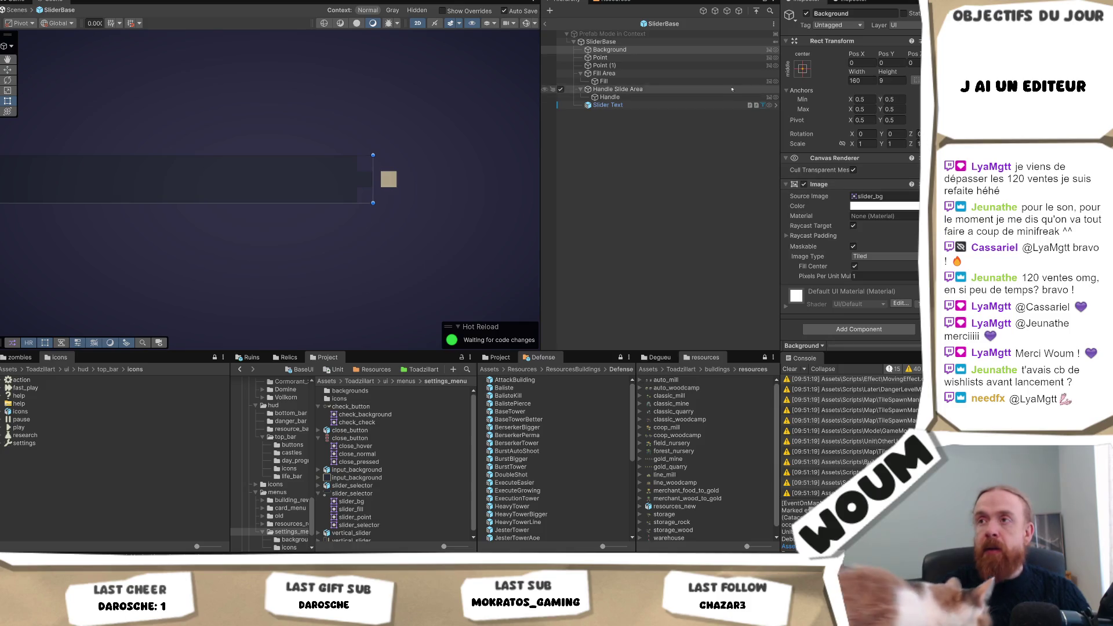
click(675, 73)
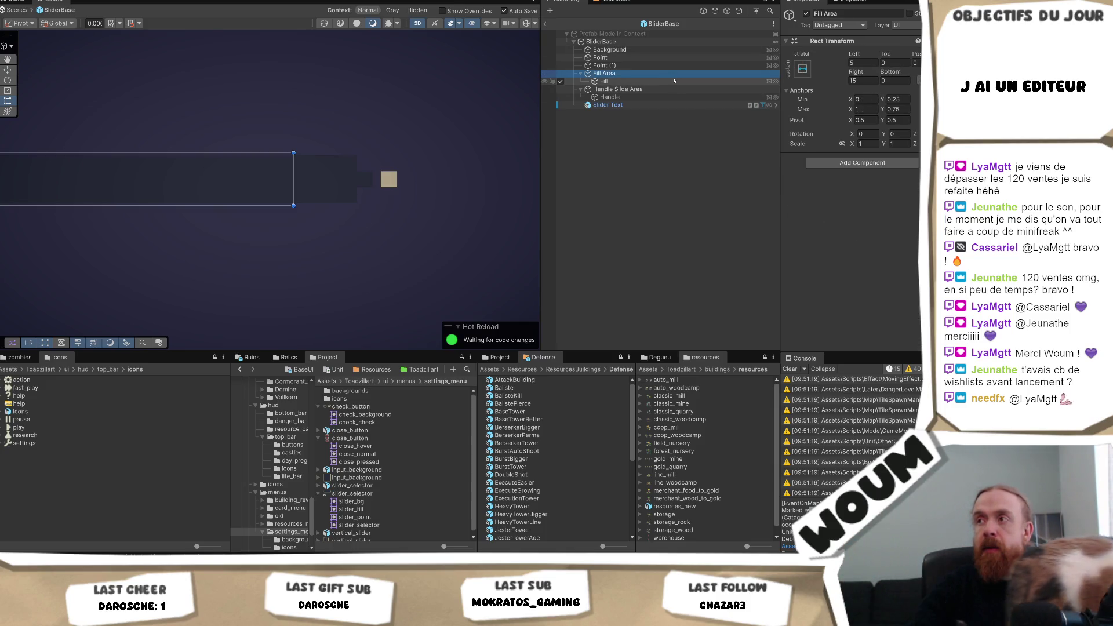
- Nest Fill Area under the slider's Background object in the Hierarchy
scroll(374, 193, down, 1)
scroll(319, 206, down, 3)
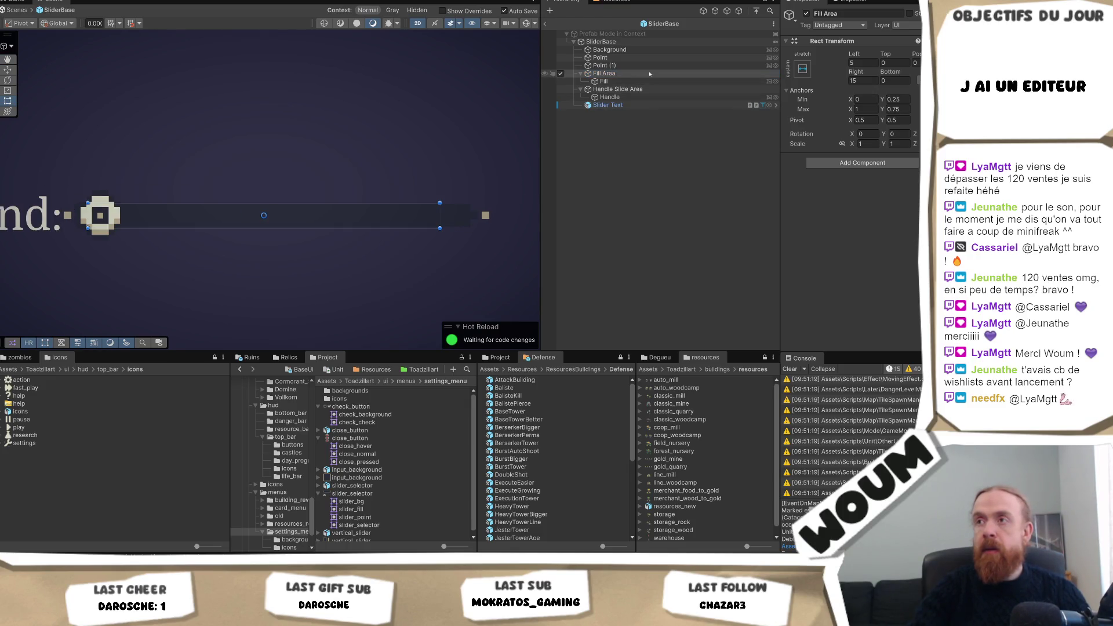
click(612, 50)
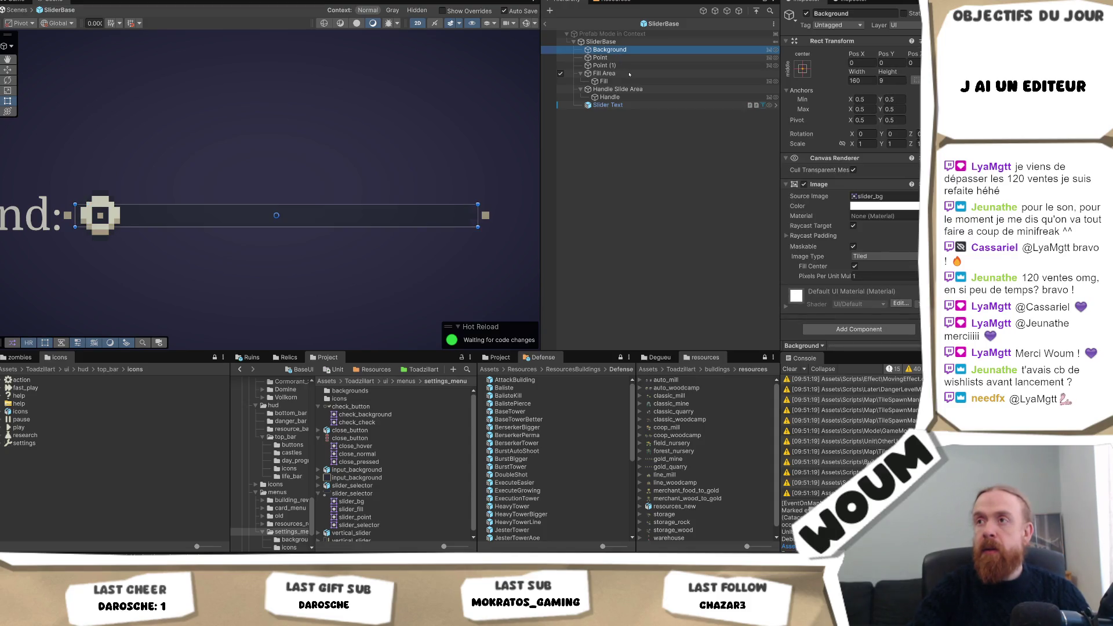
click(629, 74)
drag(629, 73, 636, 50)
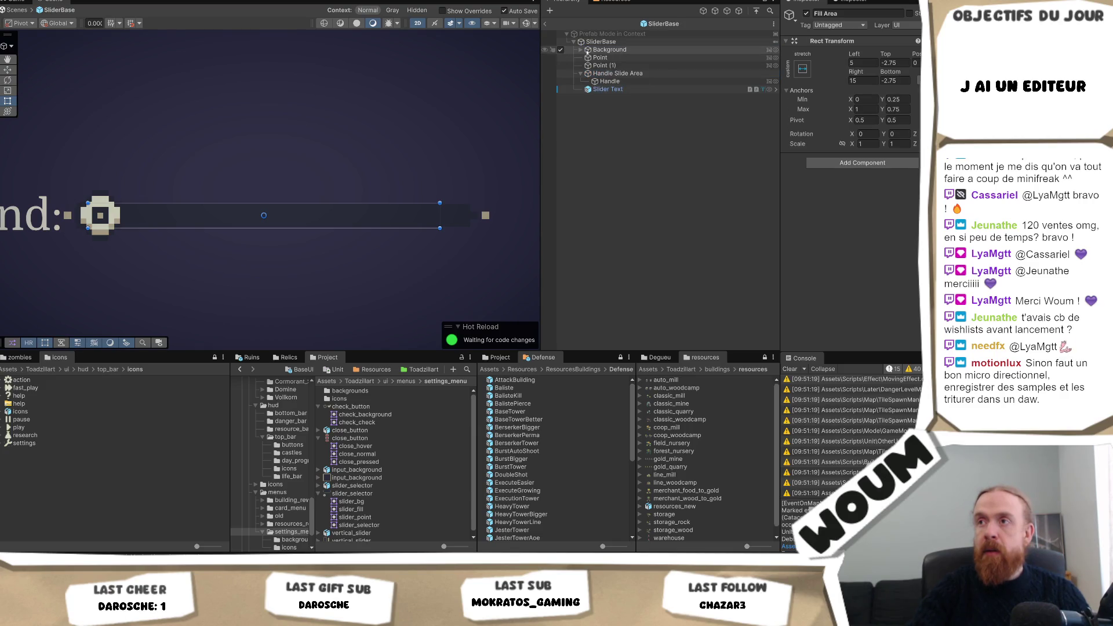
click(581, 51)
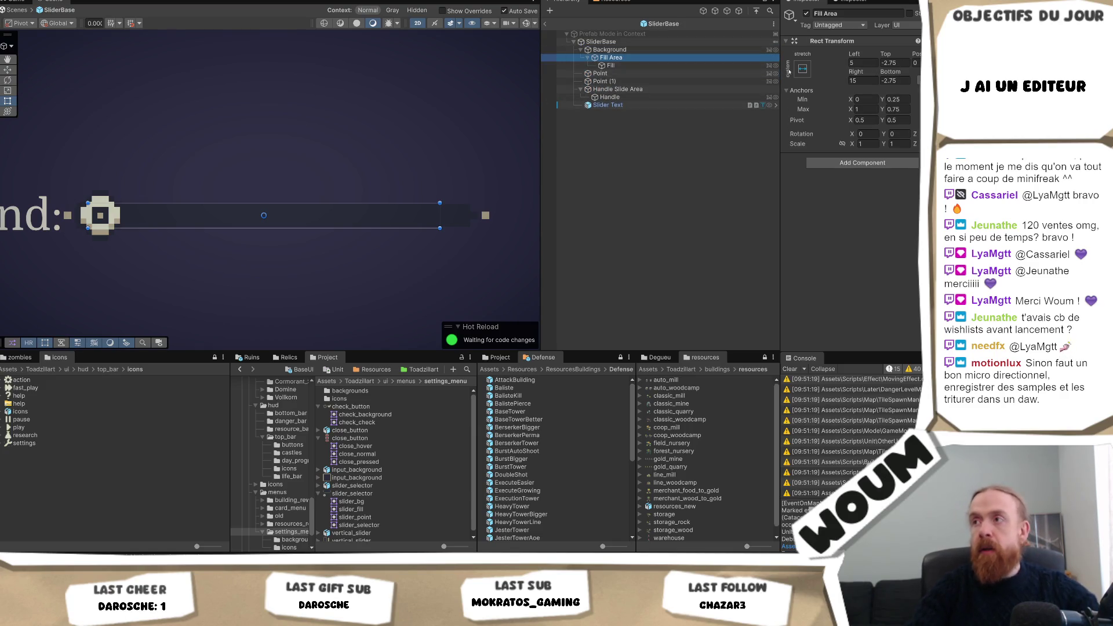
- Alt-apply the stretch-stretch anchor preset so Fill Area covers Background with zero offsets
click(801, 69)
key(alt)
alt+click(905, 218)
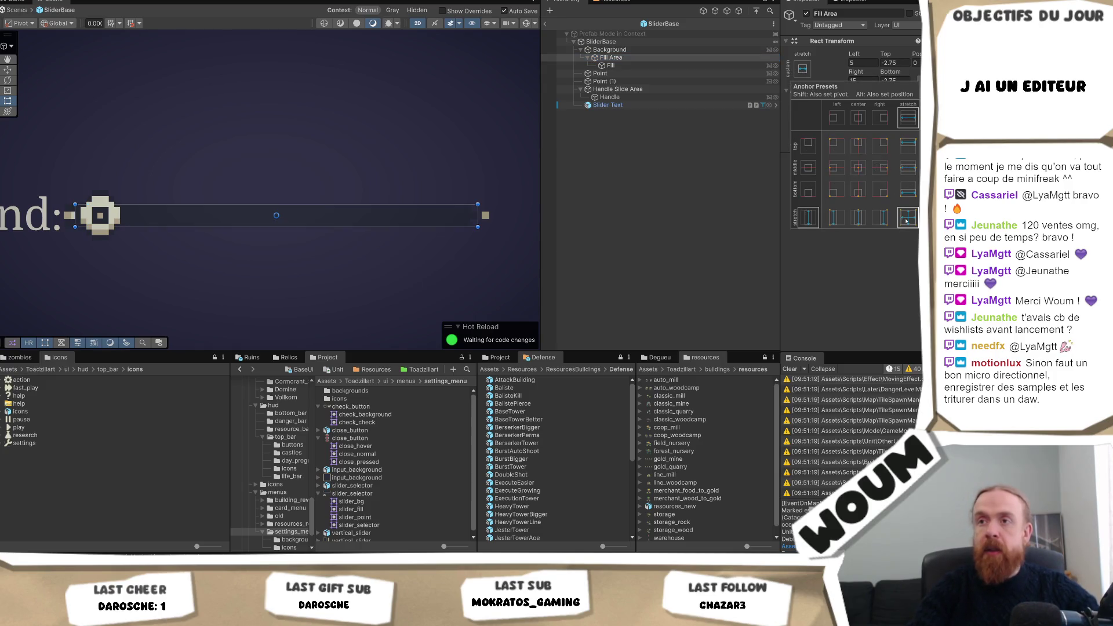
click(627, 58)
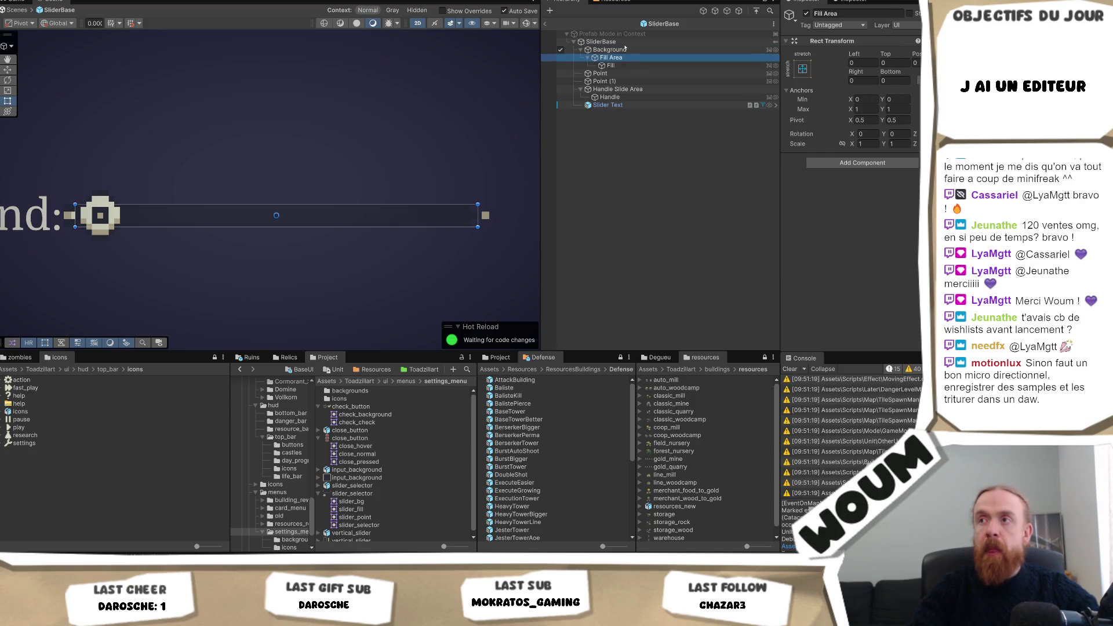
click(602, 42)
scroll(867, 227, down, 4)
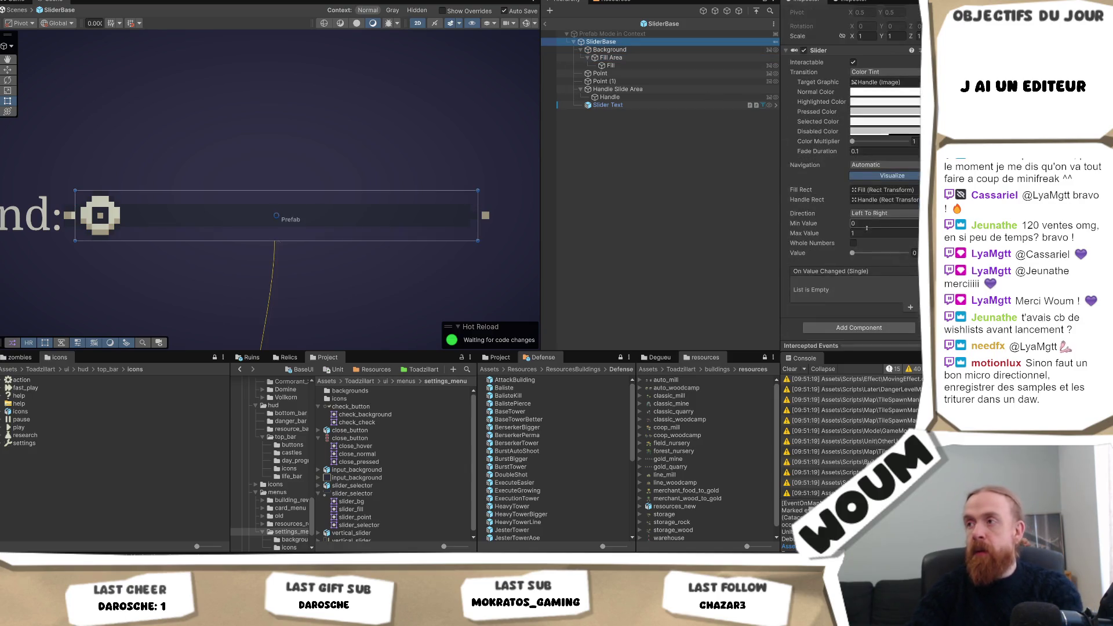
- Set the slider value to about 0.5 and try the Point cap at Pos X -6
drag(852, 253, 879, 252)
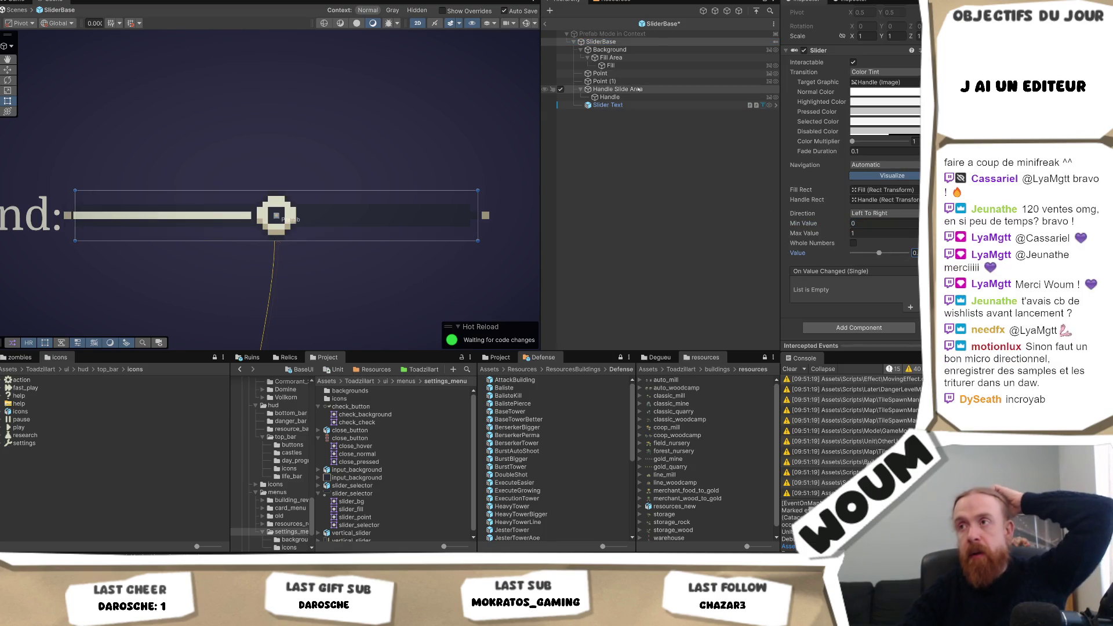
click(652, 74)
scroll(348, 231, up, 2)
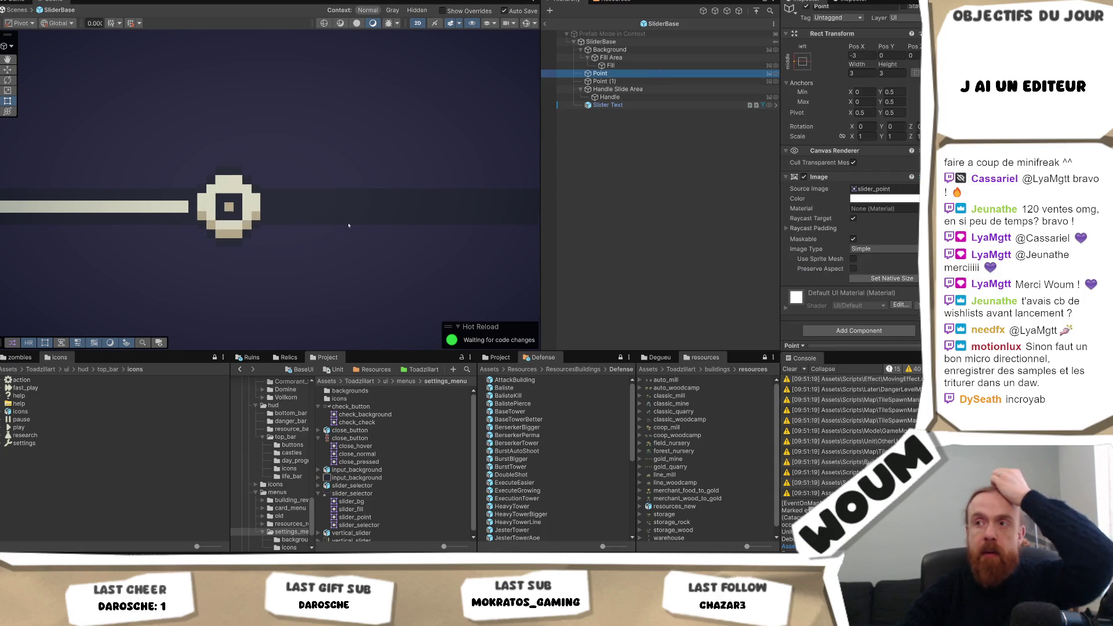
mouse_move(159, 233)
mouse_down()
mouse_move(266, 263)
mouse_move(385, 263)
mouse_move(374, 268)
mouse_up()
click(880, 74)
click(862, 54)
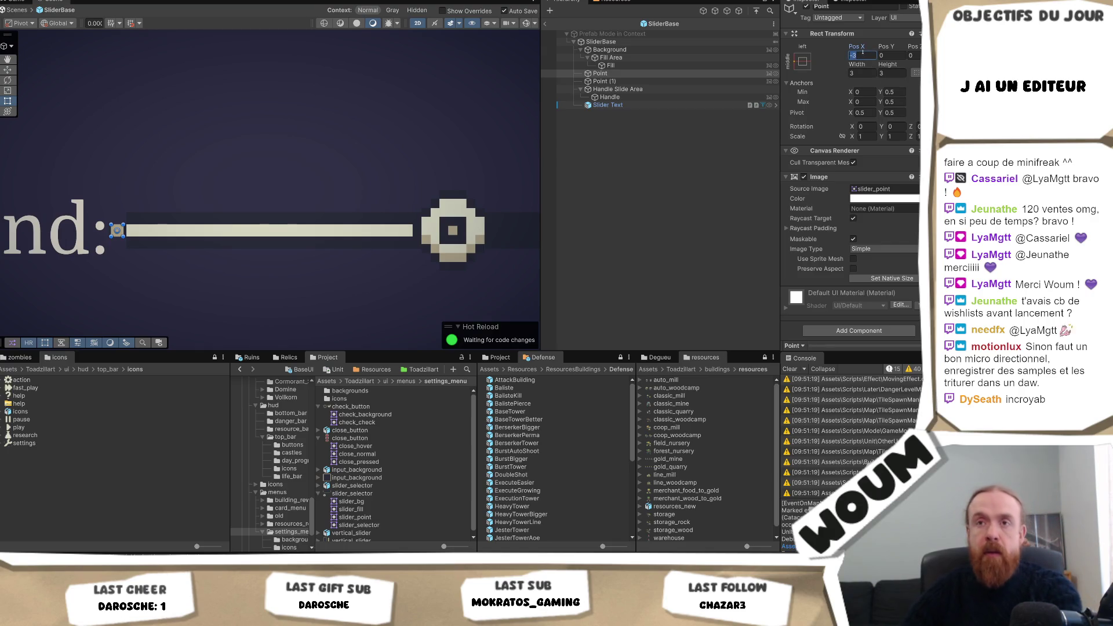
text(-6)
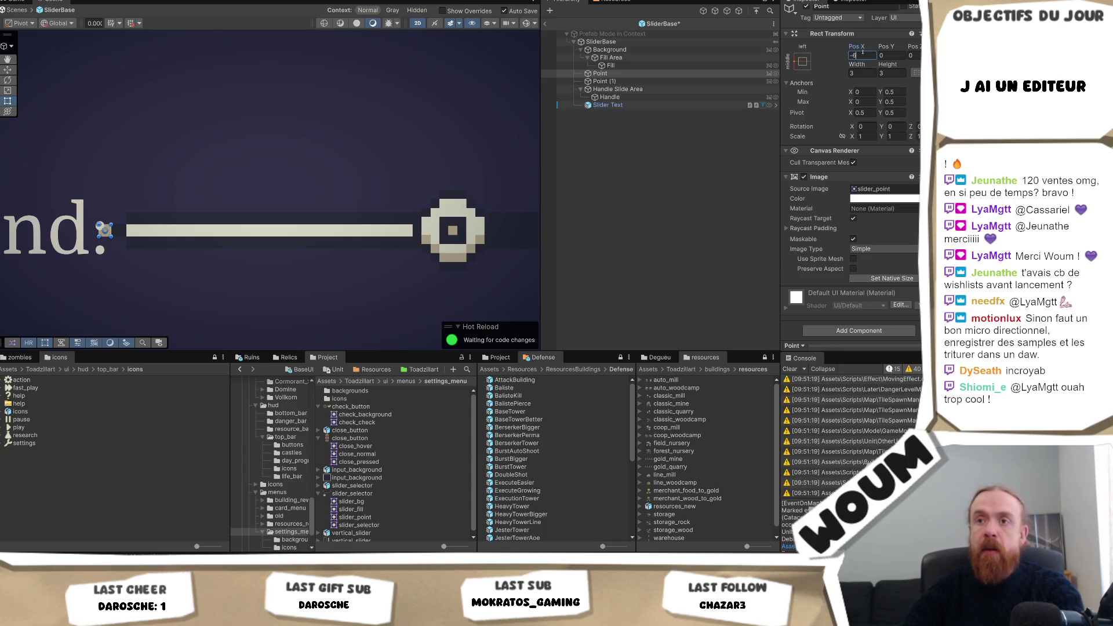
- Move the Point end cap to Pos X -12, left of the bar
click(625, 58)
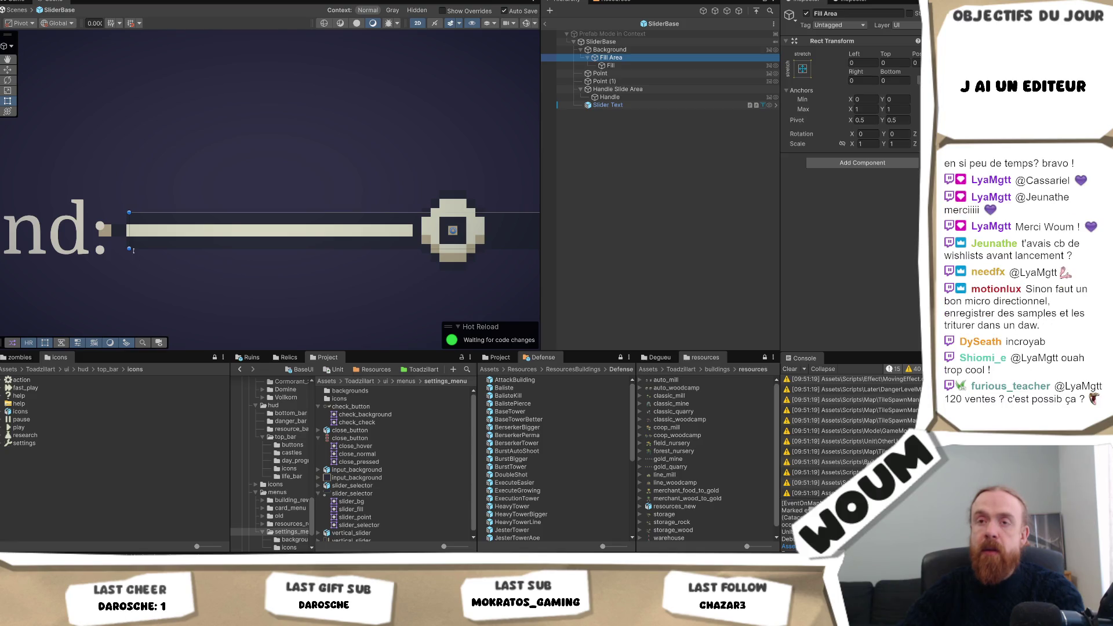
scroll(133, 250, up, 8)
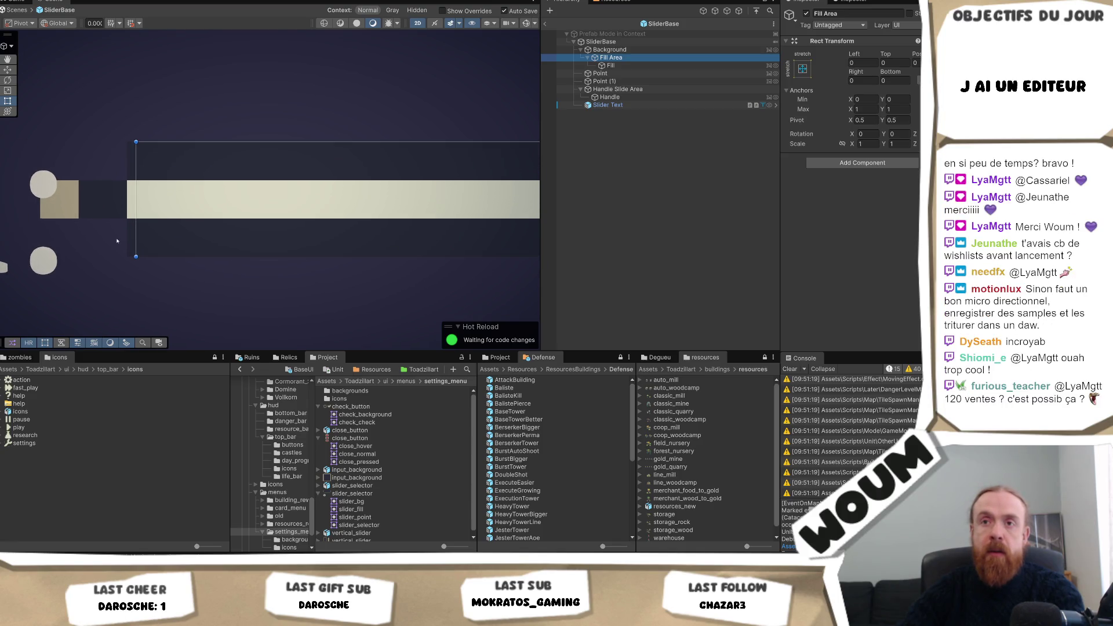
scroll(179, 206, down, 5)
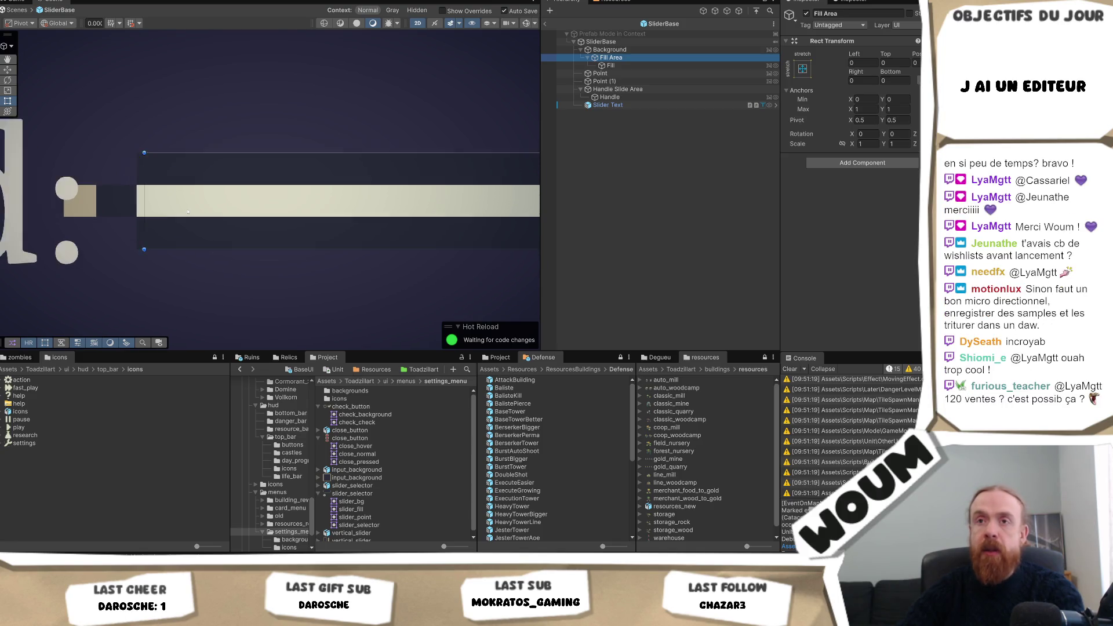
click(632, 73)
click(867, 61)
text(-12)
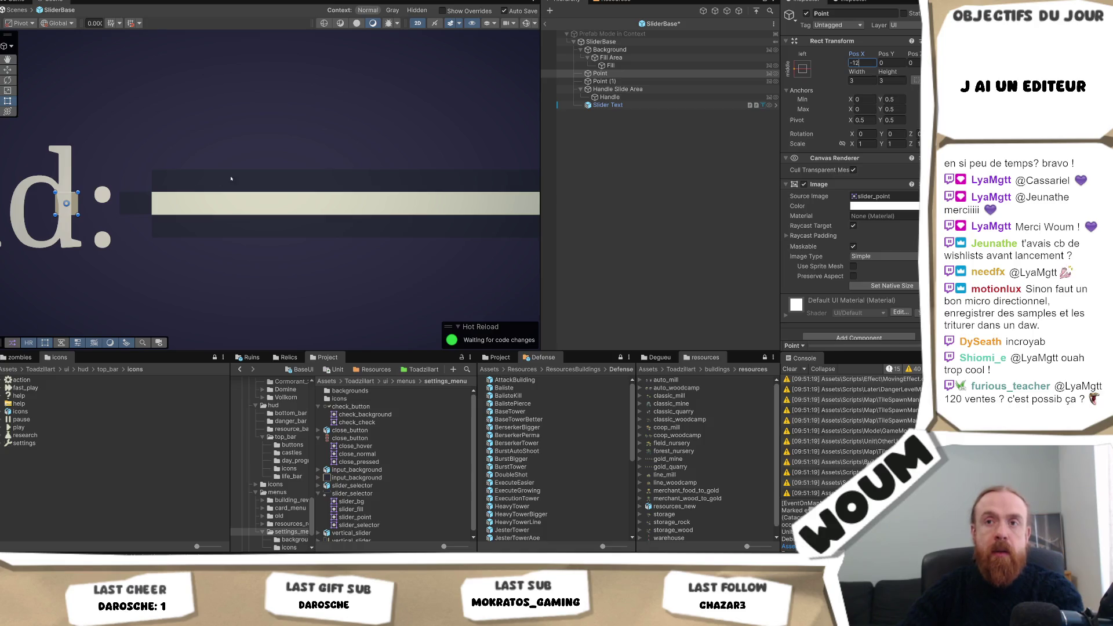
scroll(240, 217, down, 1)
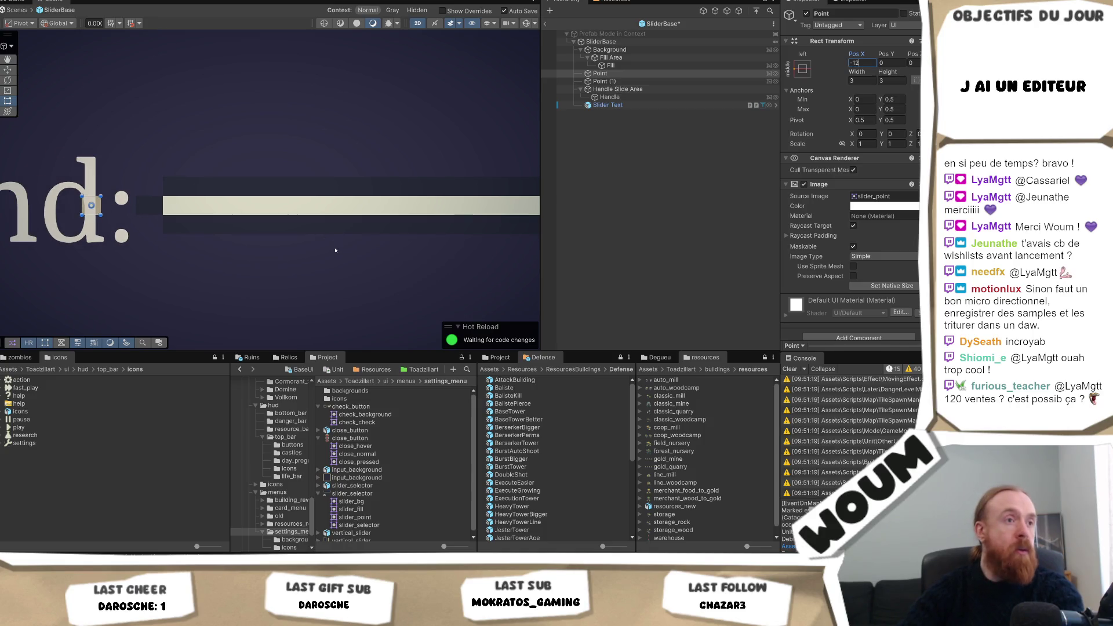
key(f)
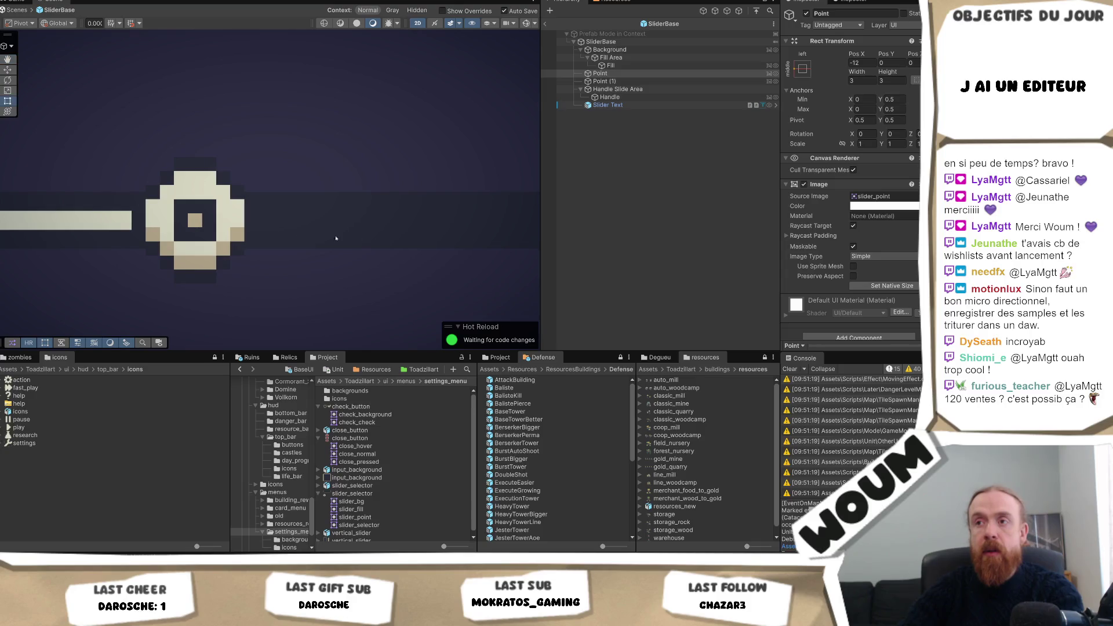
drag(324, 237, 157, 244)
mouse_move(496, 244)
mouse_down()
mouse_move(509, 243)
mouse_move(82, 250)
mouse_up()
scroll(323, 219, down, 5)
scroll(279, 229, up, 5)
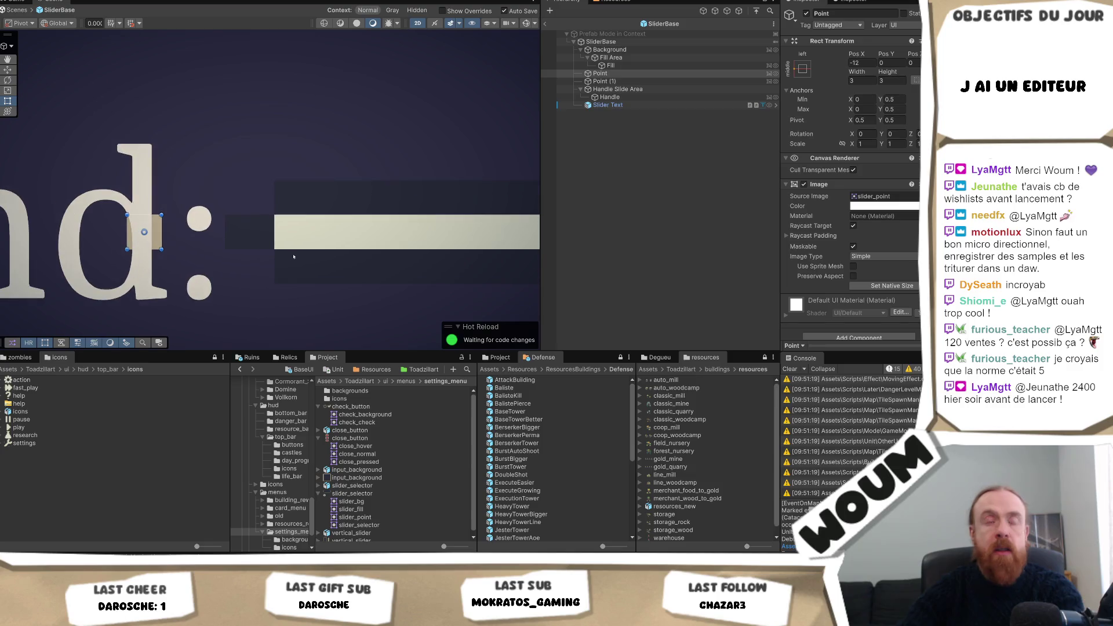
click(610, 57)
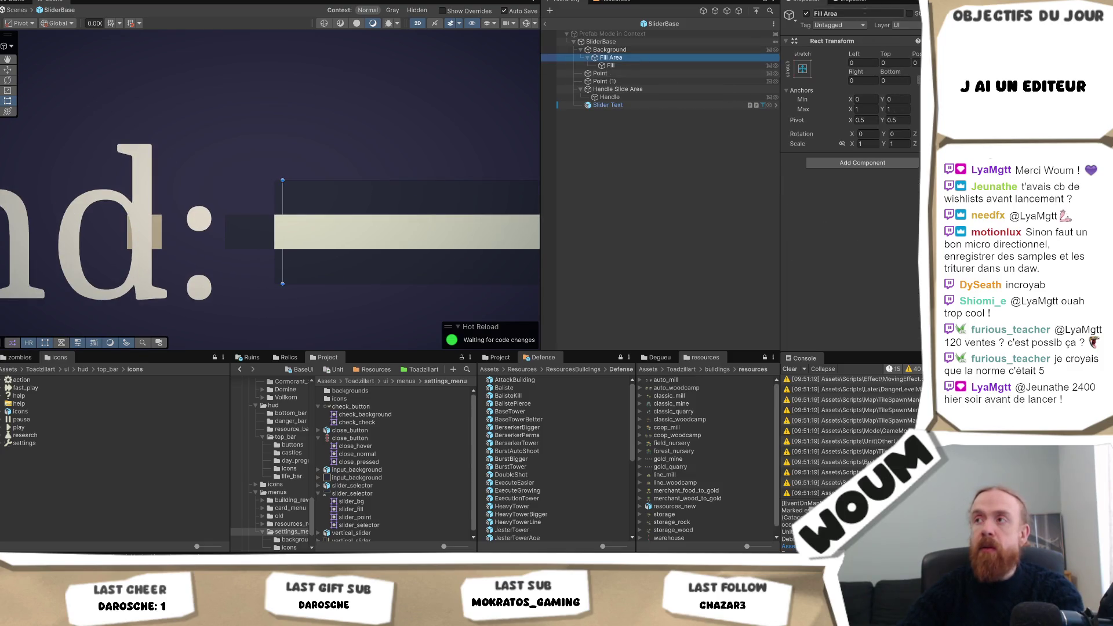
- Make the slider's Fill image Tiled and stretch it across its whole area
click(806, 13)
click(806, 13)
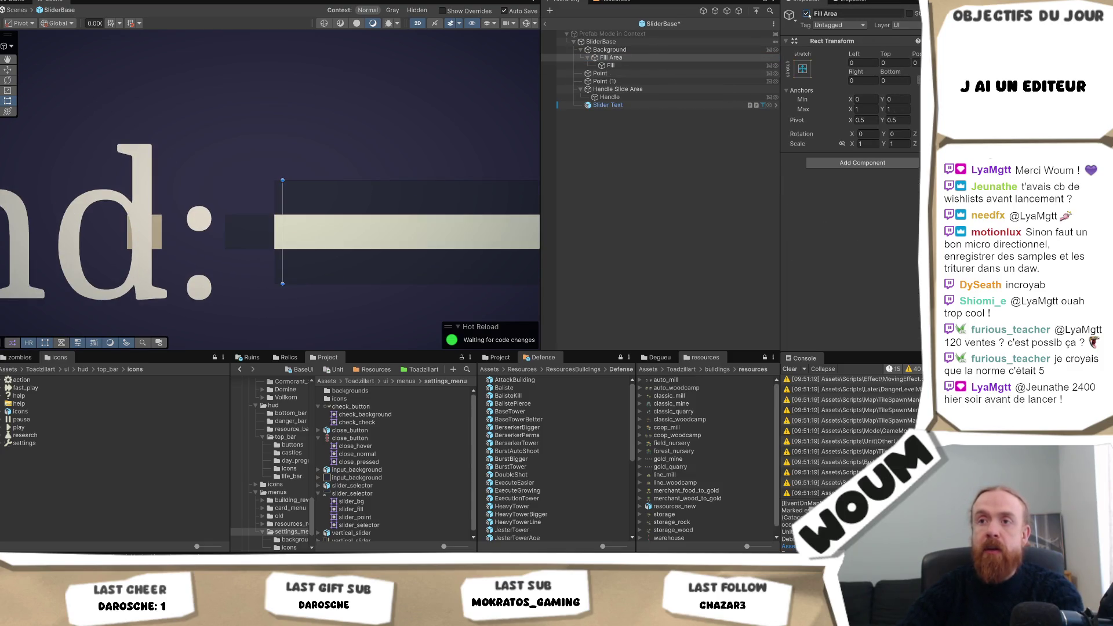
click(633, 65)
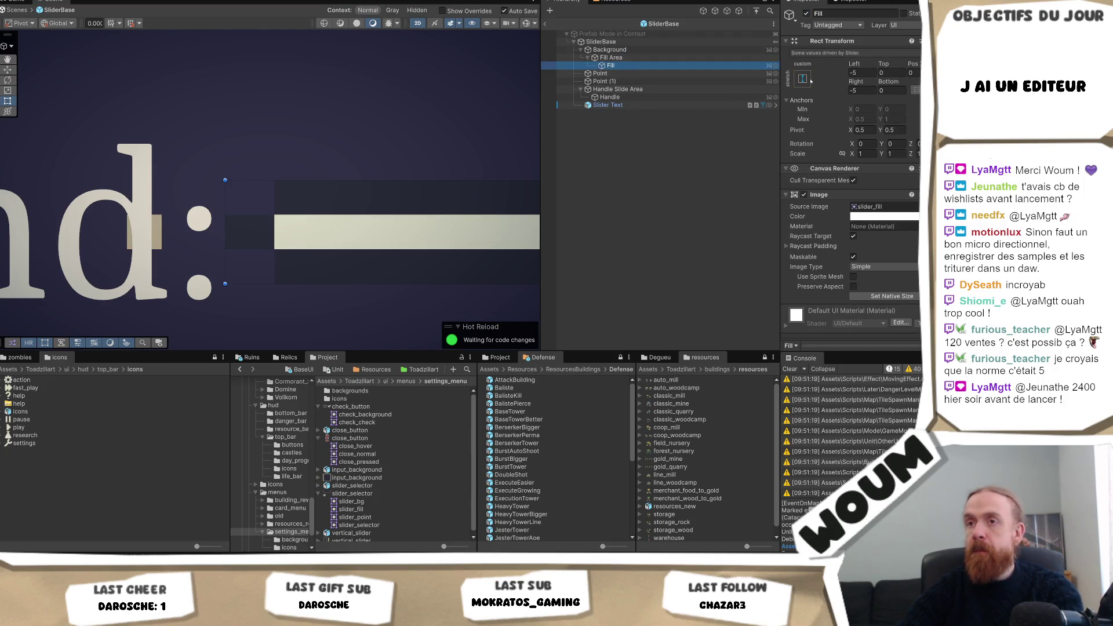
click(894, 266)
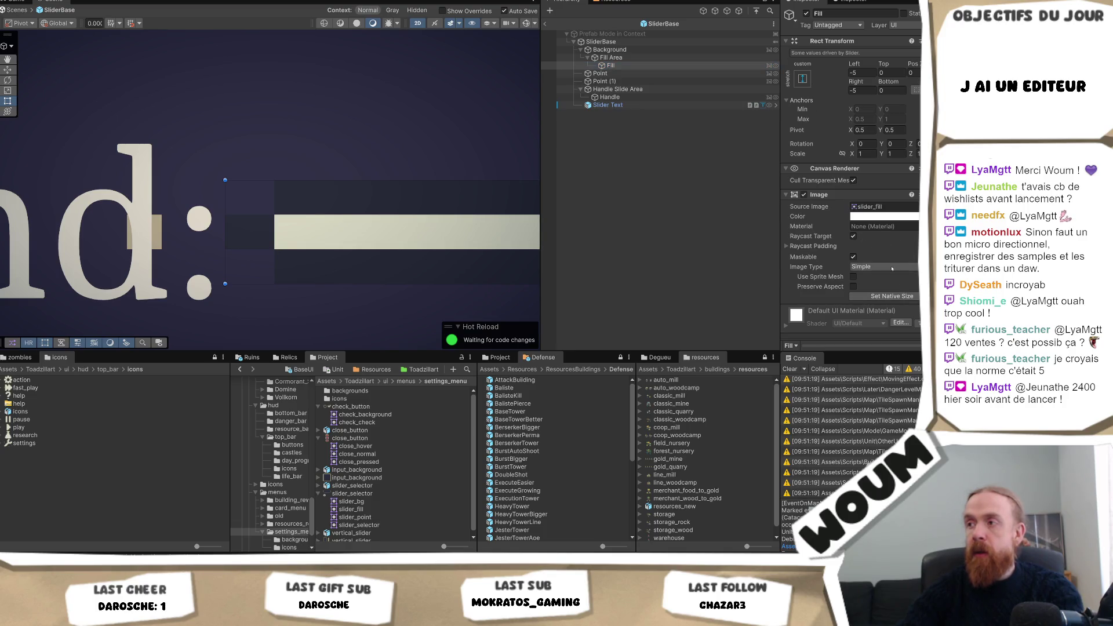
click(872, 299)
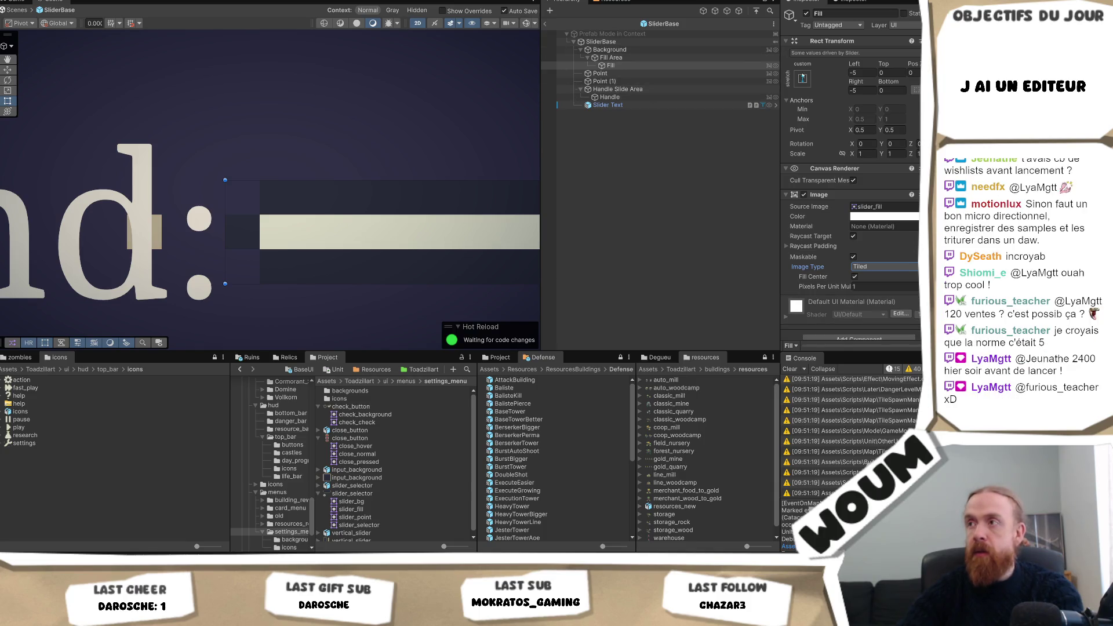
click(802, 78)
alt+click(912, 231)
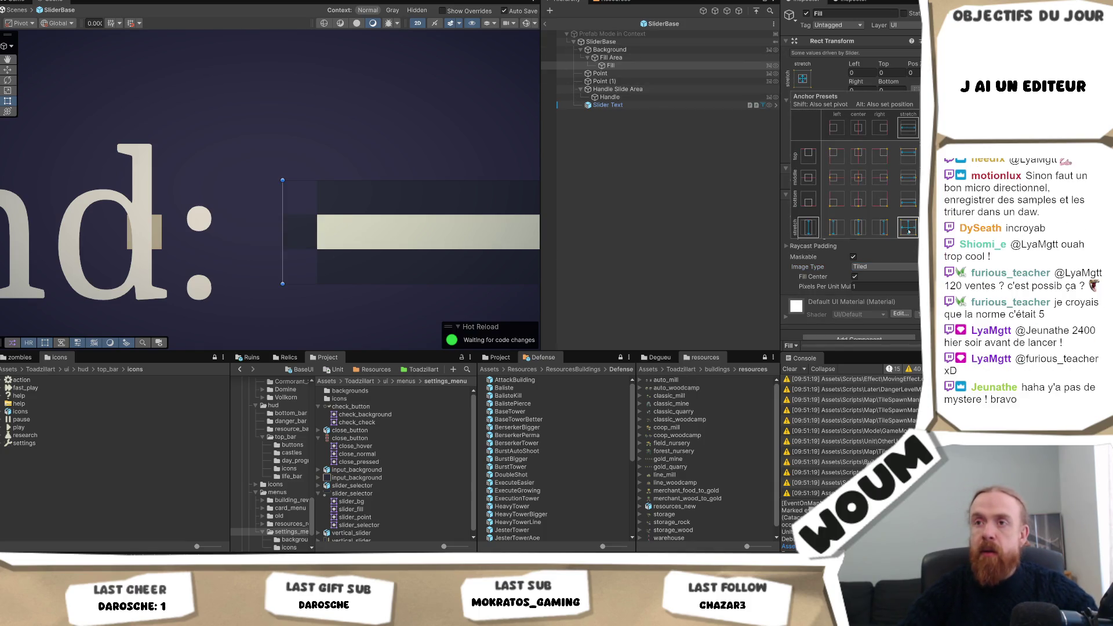
- Set the left Point cap's Pos X to 0 so it sits against the bar
double_click(606, 57)
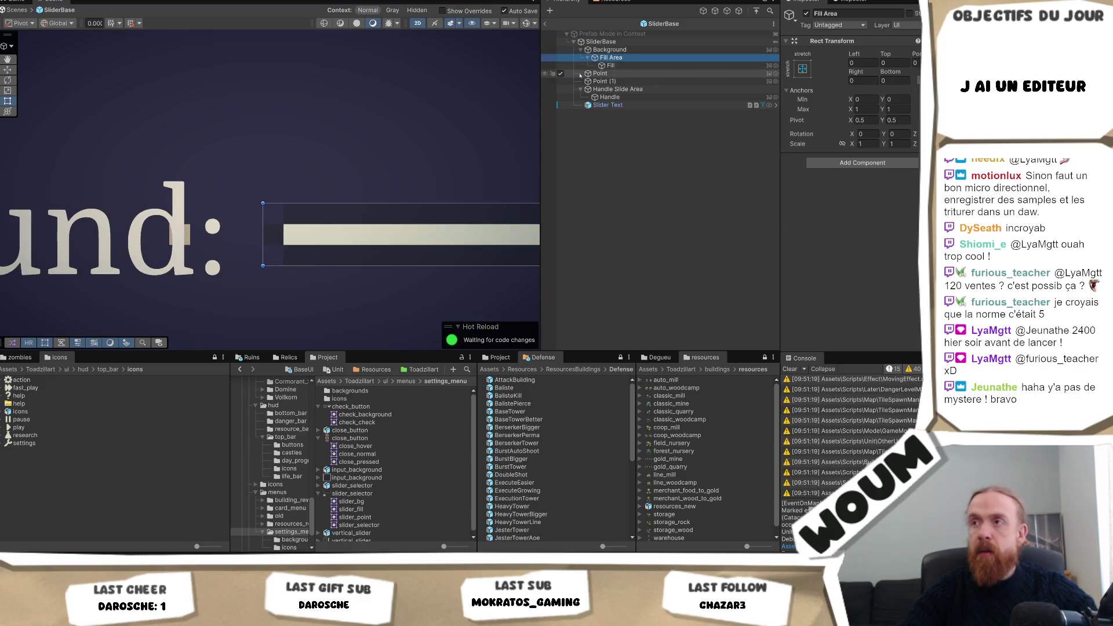
click(599, 73)
click(867, 63)
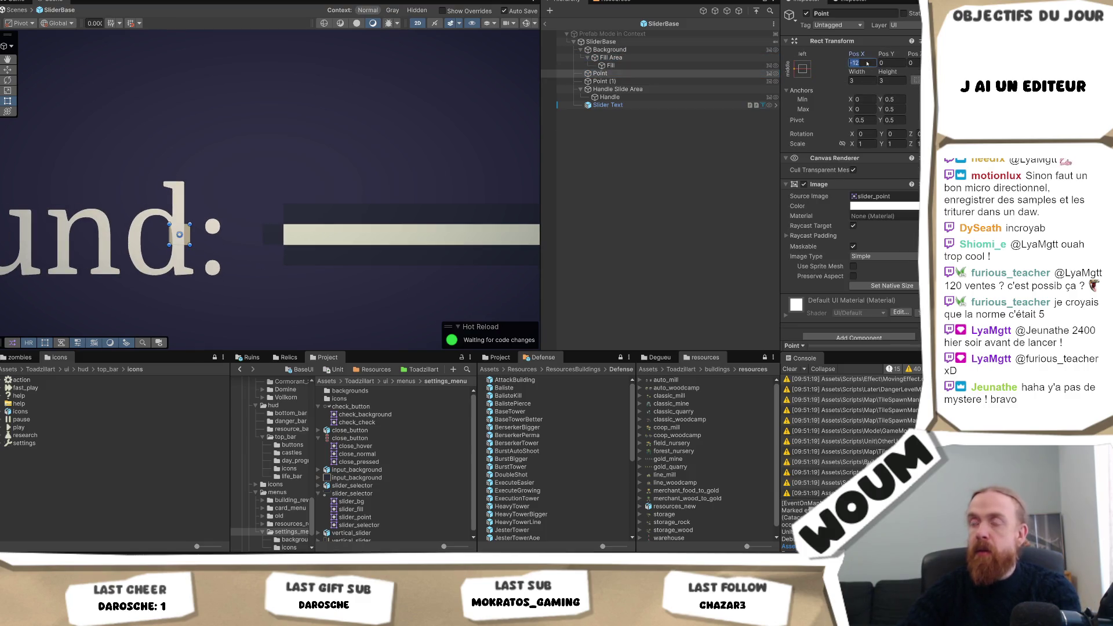
text(-3)
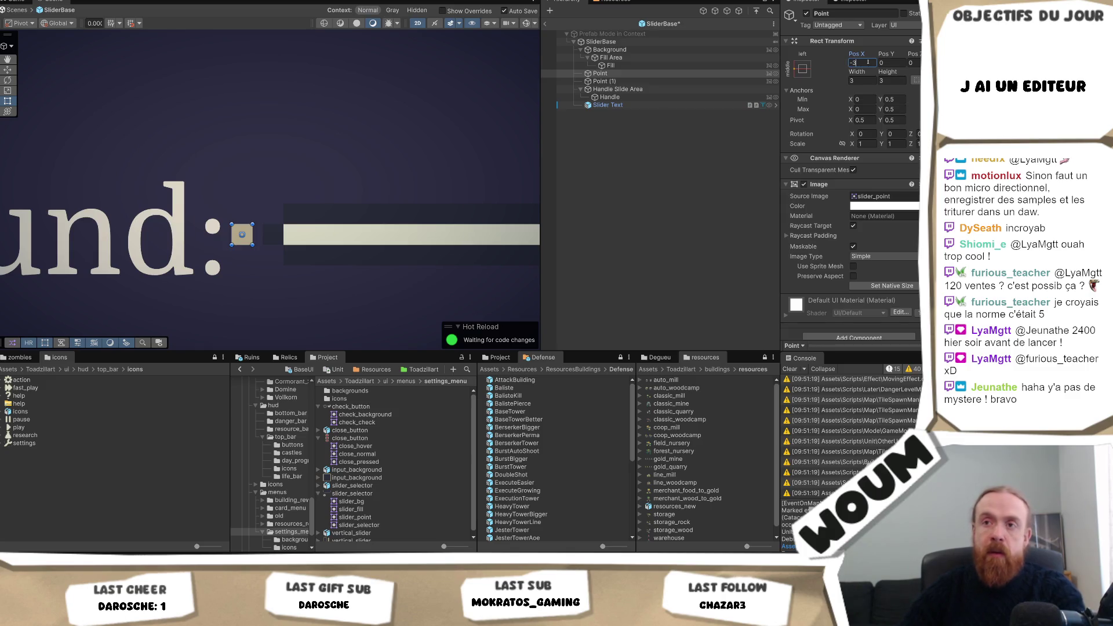
key(BackSpace)
key(BackSpace)
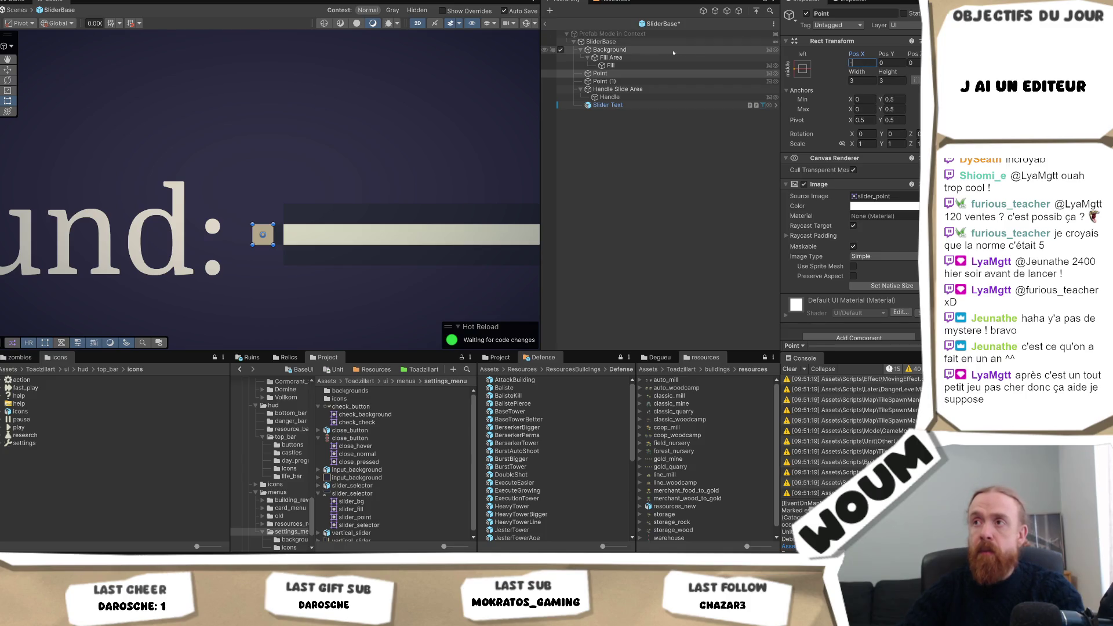
click(637, 74)
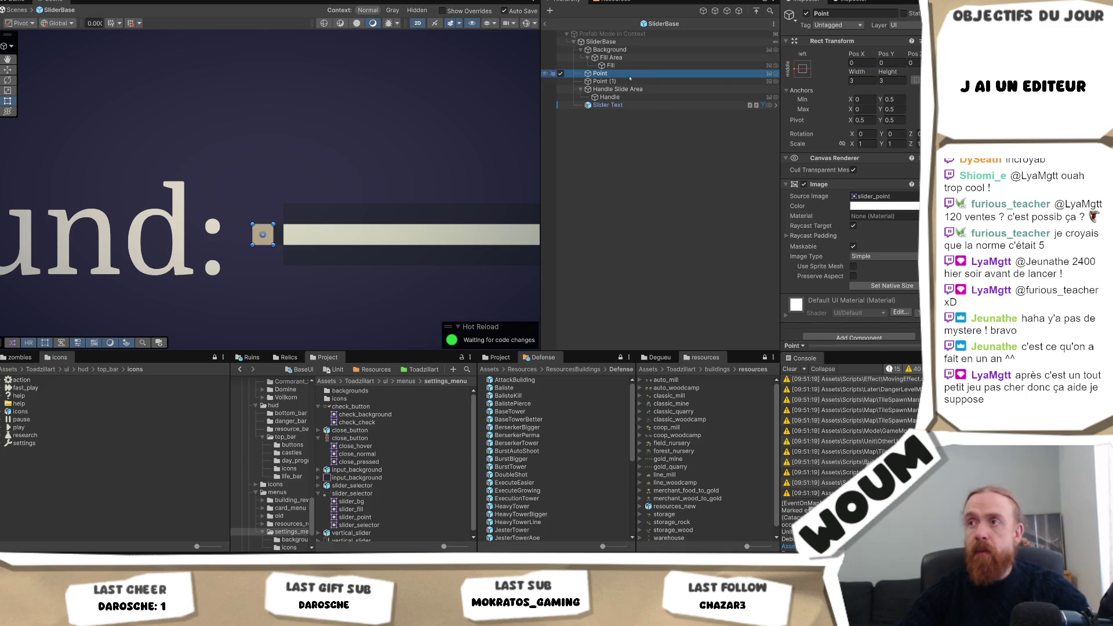
click(613, 51)
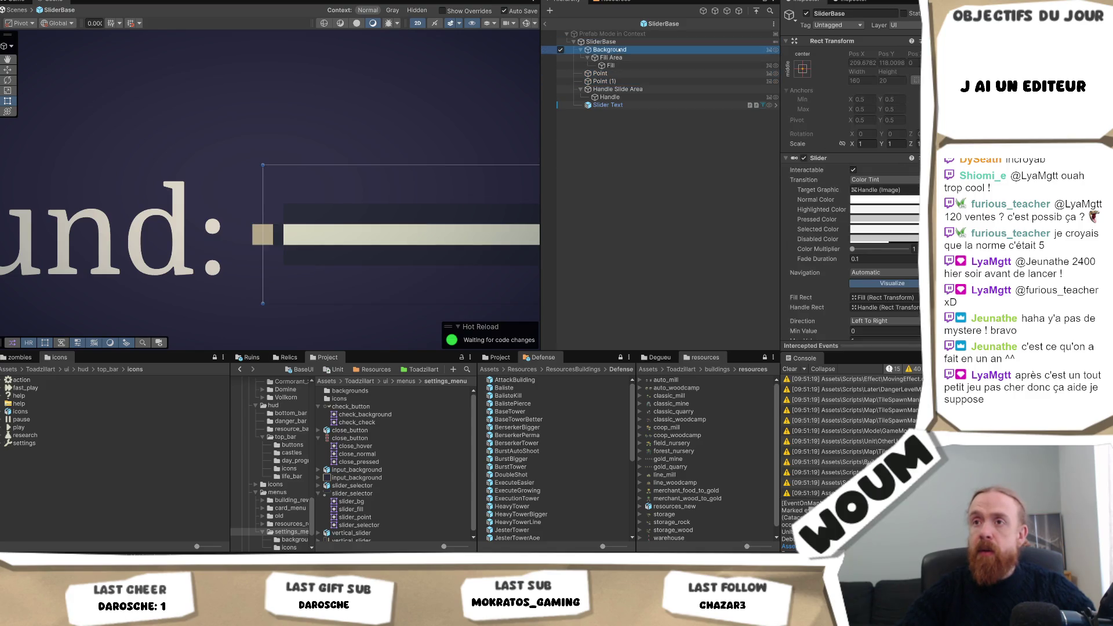
click(603, 73)
shift+click(606, 80)
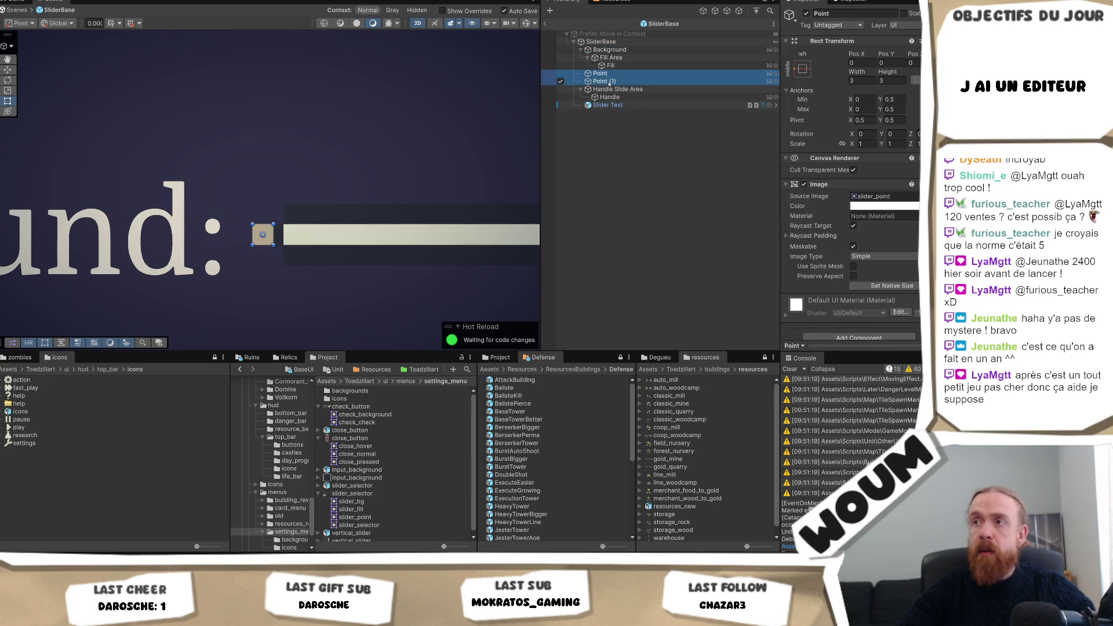
drag(607, 77, 611, 52)
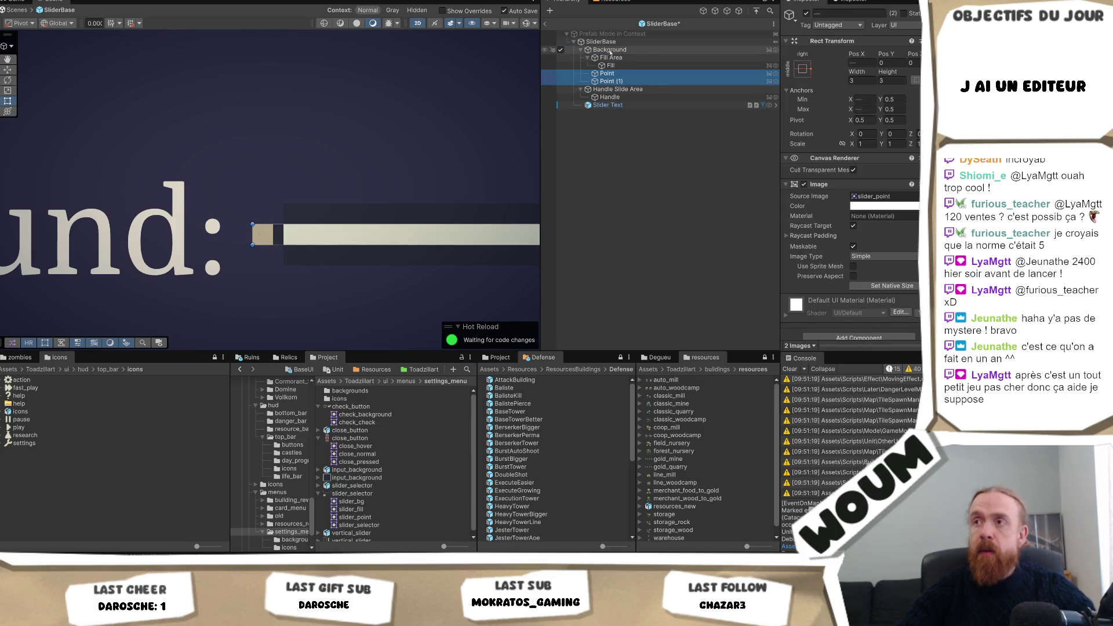
key(ctrl+z)
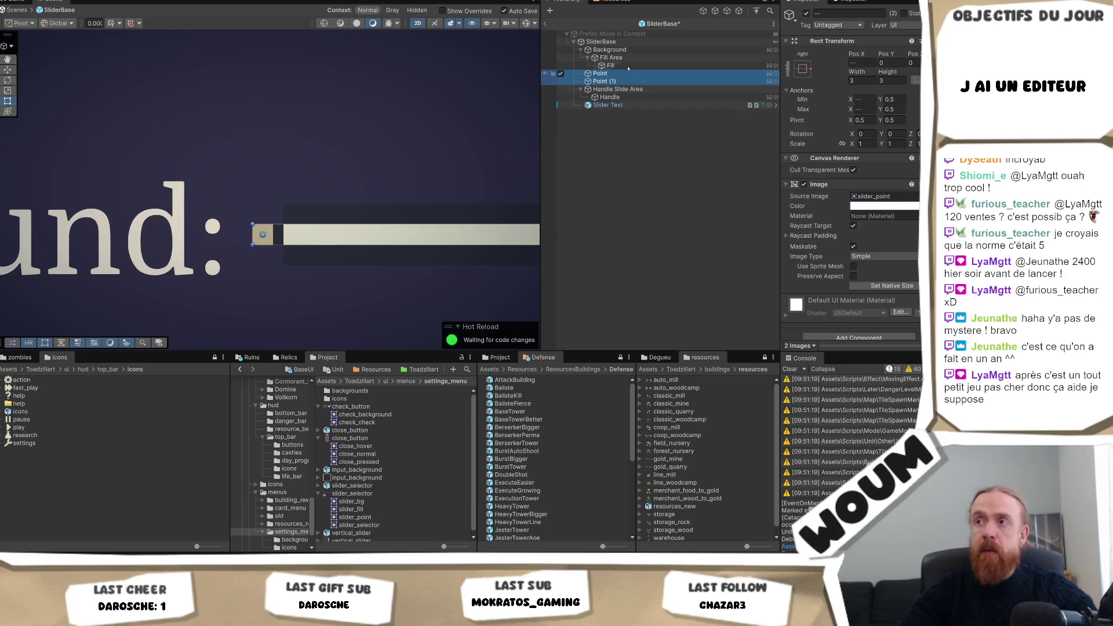
click(623, 50)
click(802, 68)
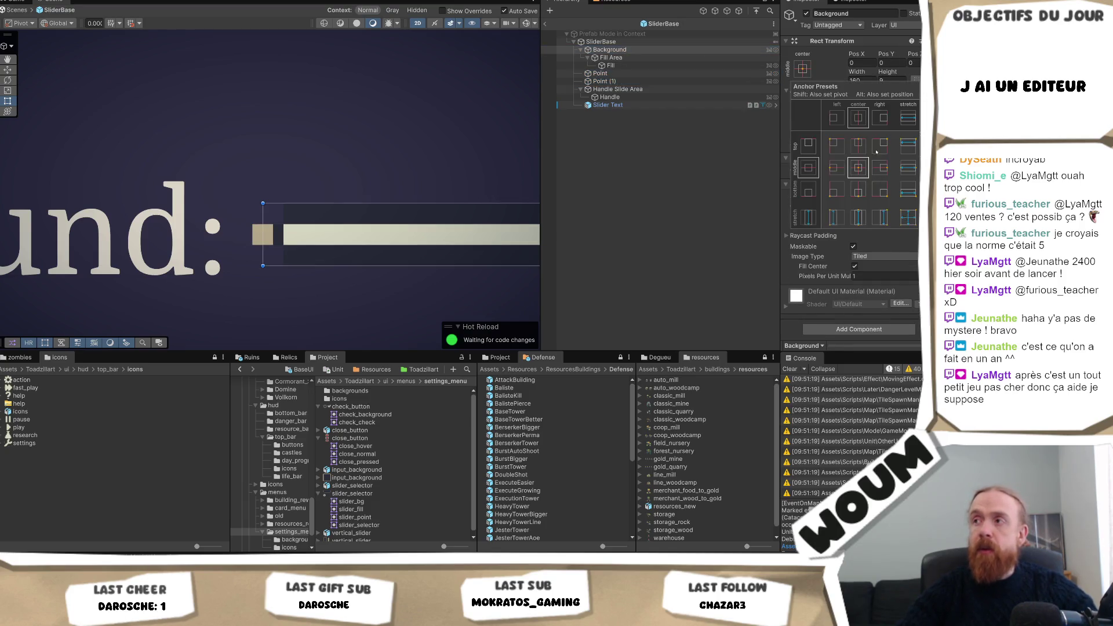
alt+click(908, 217)
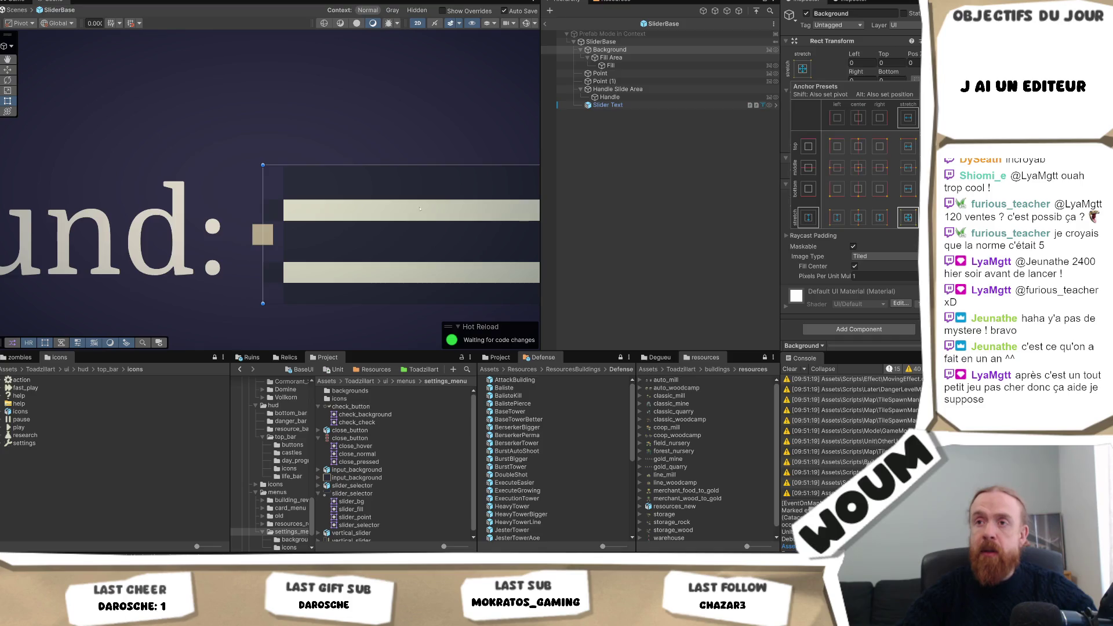
drag(420, 209, 296, 195)
key(ctrl+z)
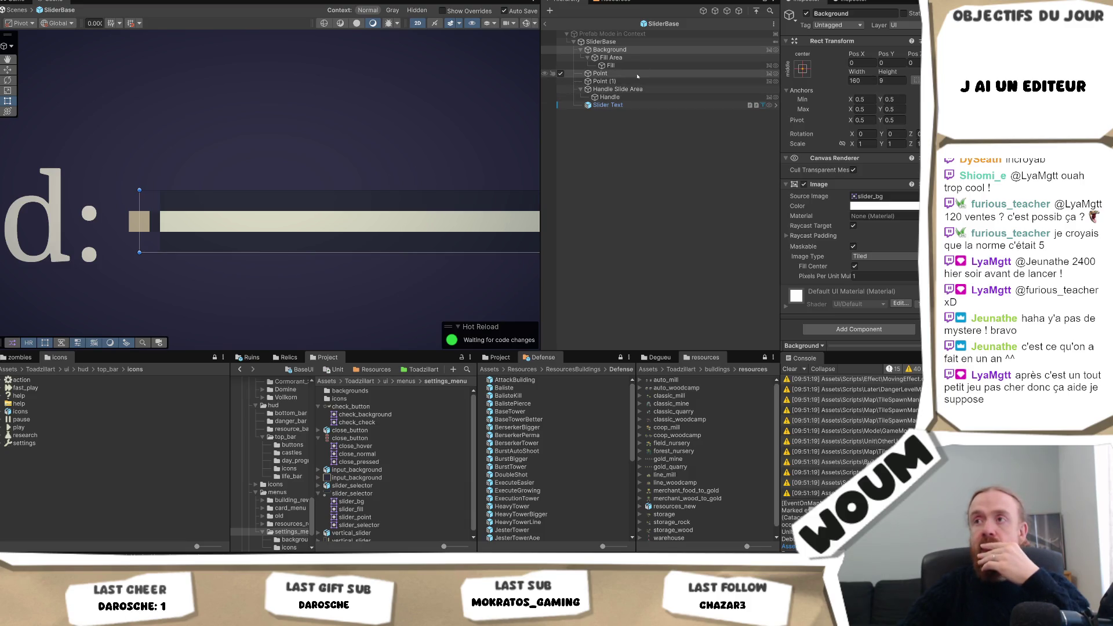
click(599, 73)
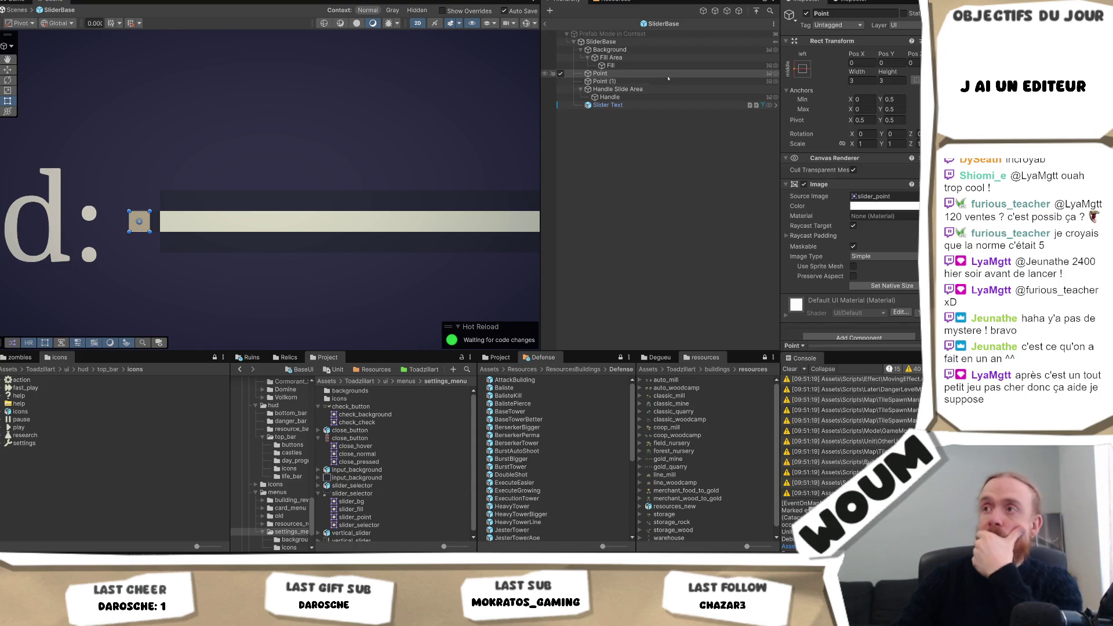
click(857, 62)
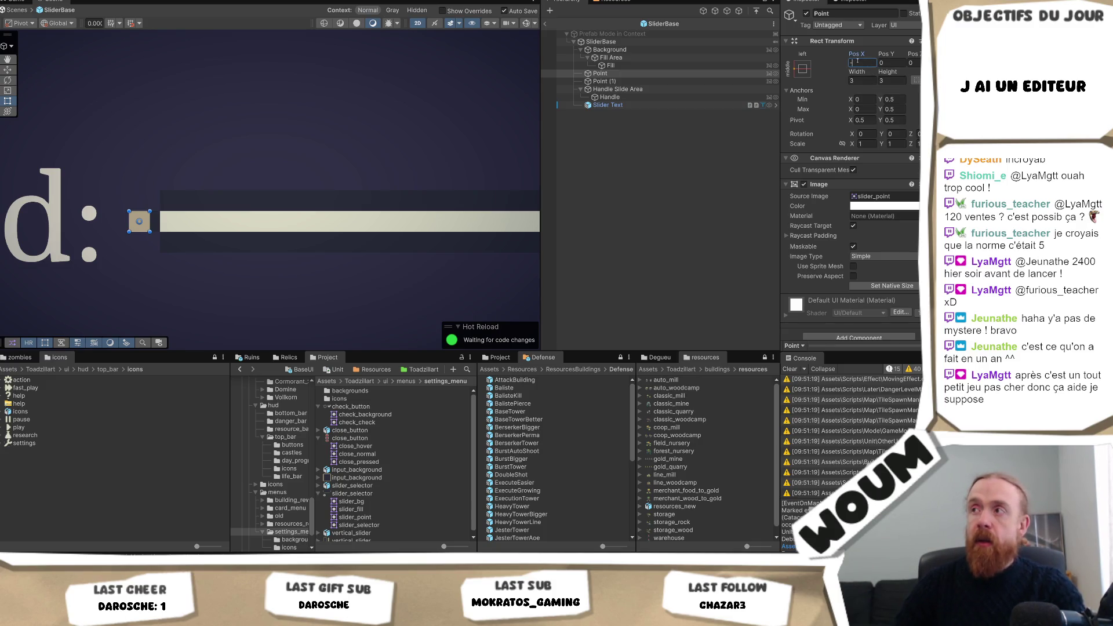
- Set the left Point cap's Pos X to -5.5
text(3)
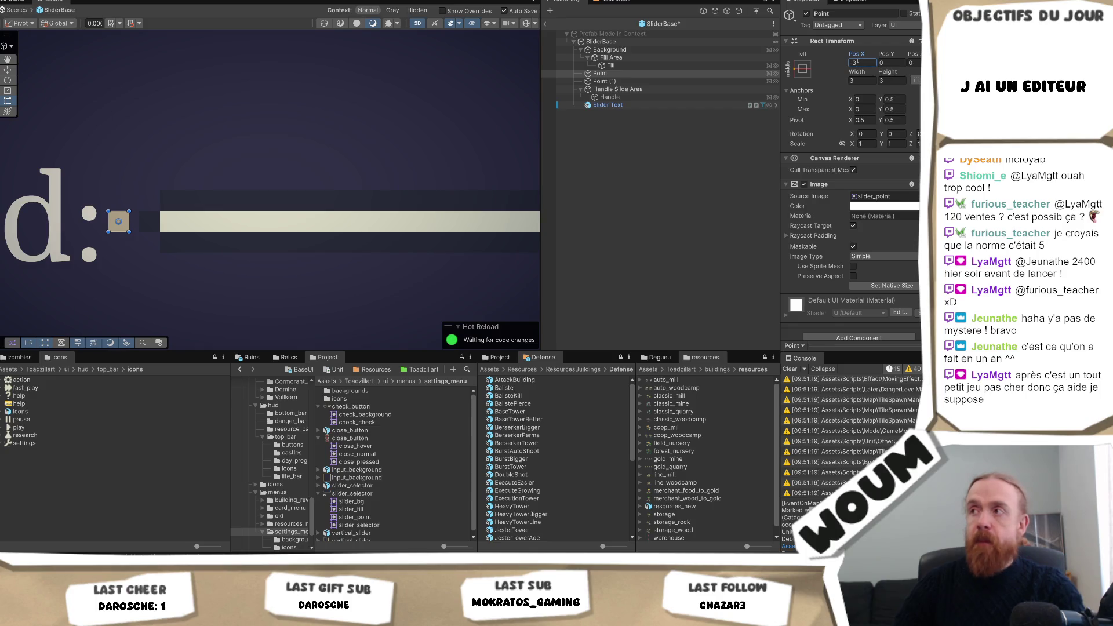
text(5)
key(BackSpace)
key(BackSpace)
text(5.5)
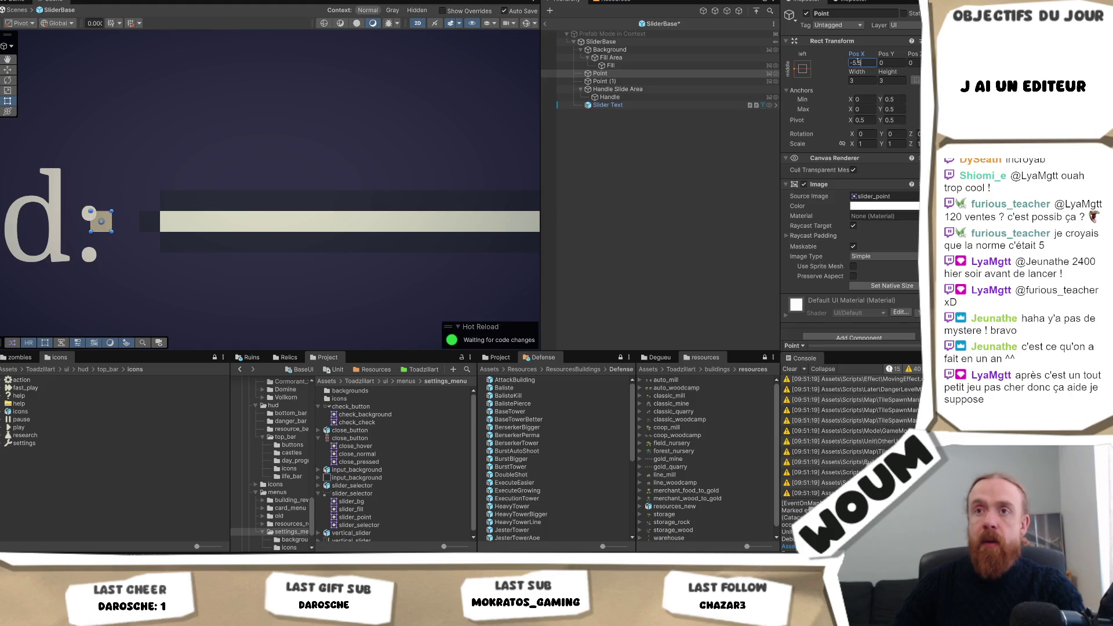
- Set the right end cap Point (1) to Pos X 5.5
click(604, 81)
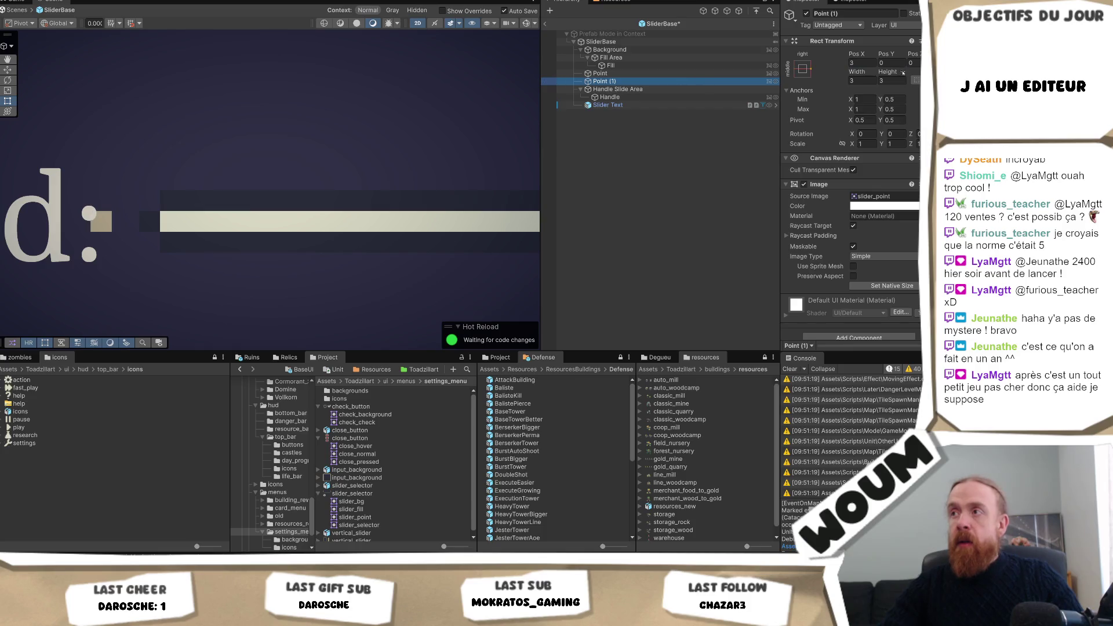
click(861, 63)
text(5.5)
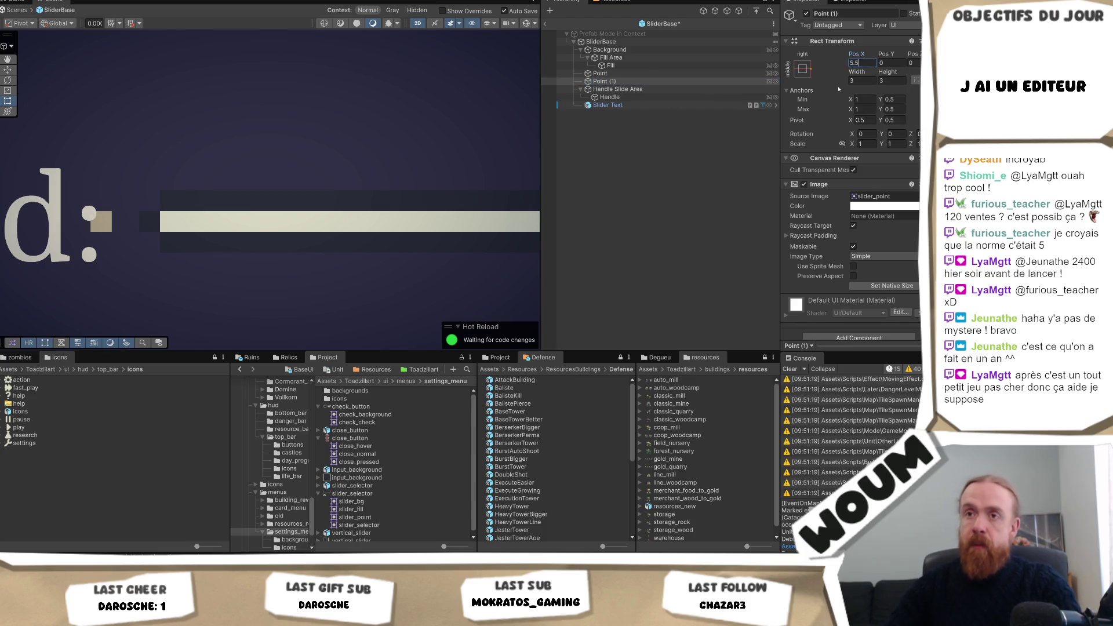
scroll(390, 182, down, 3)
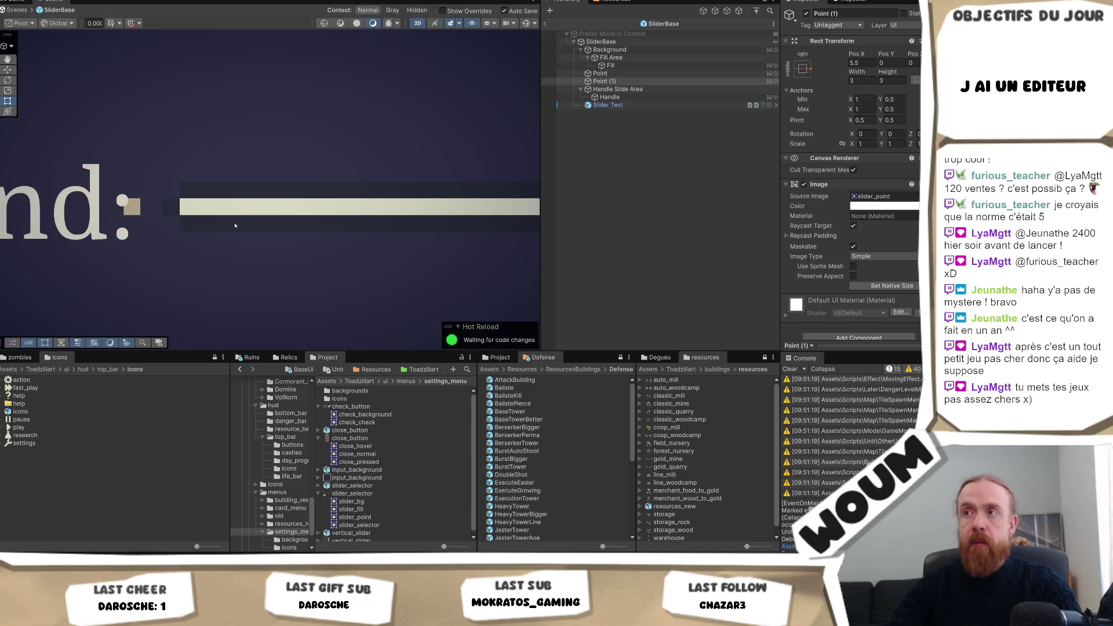
scroll(251, 224, up, 3)
scroll(852, 174, down, 1)
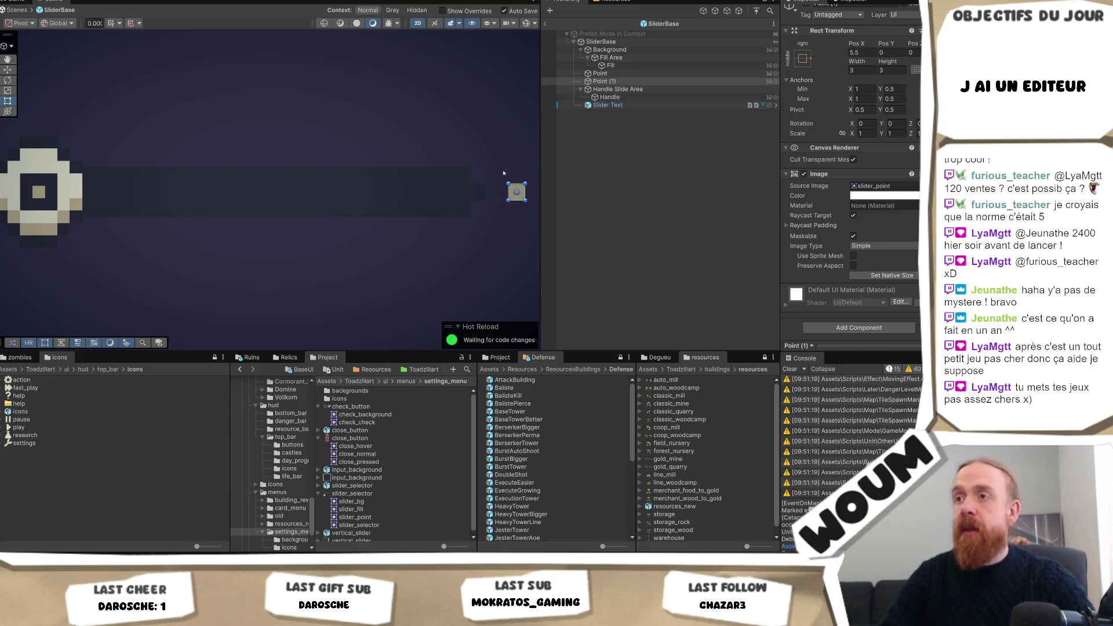
- Move Point (1) closer to the bar, to Pos X 4.5 (1.5+3)
drag(503, 173, 379, 200)
scroll(404, 211, up, 3)
scroll(404, 211, up, 1)
key(w)
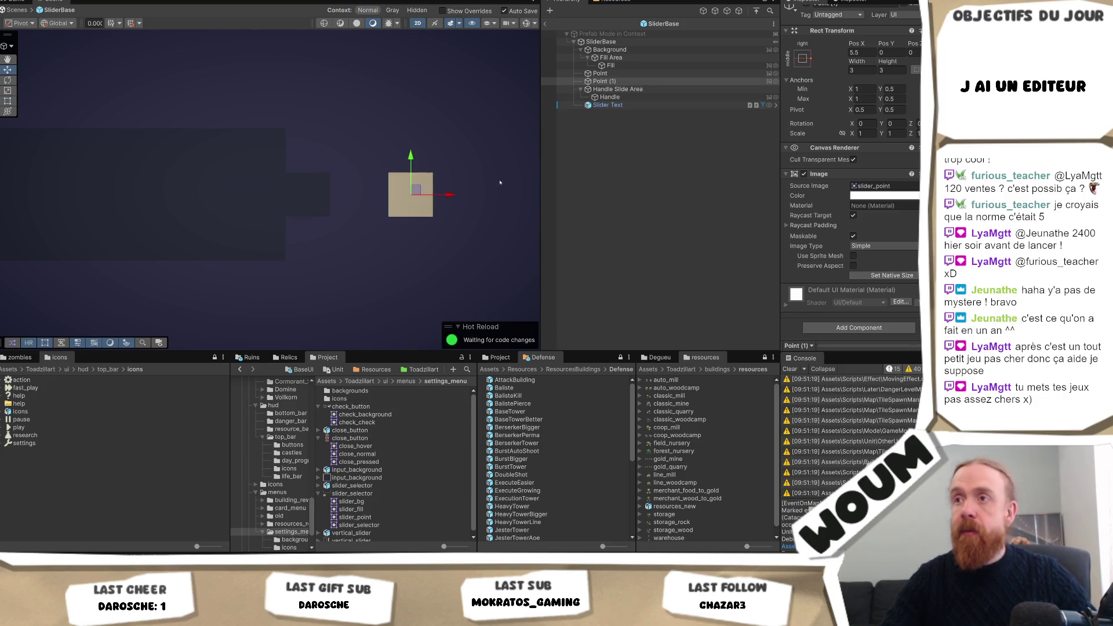
drag(452, 199, 392, 196)
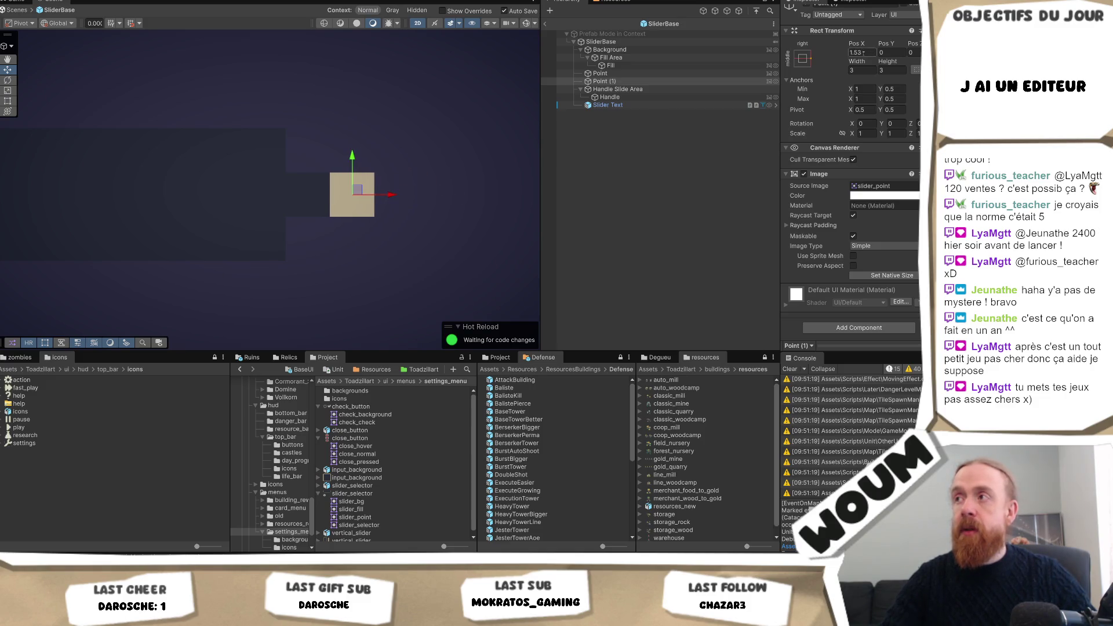
text(1.5+2)
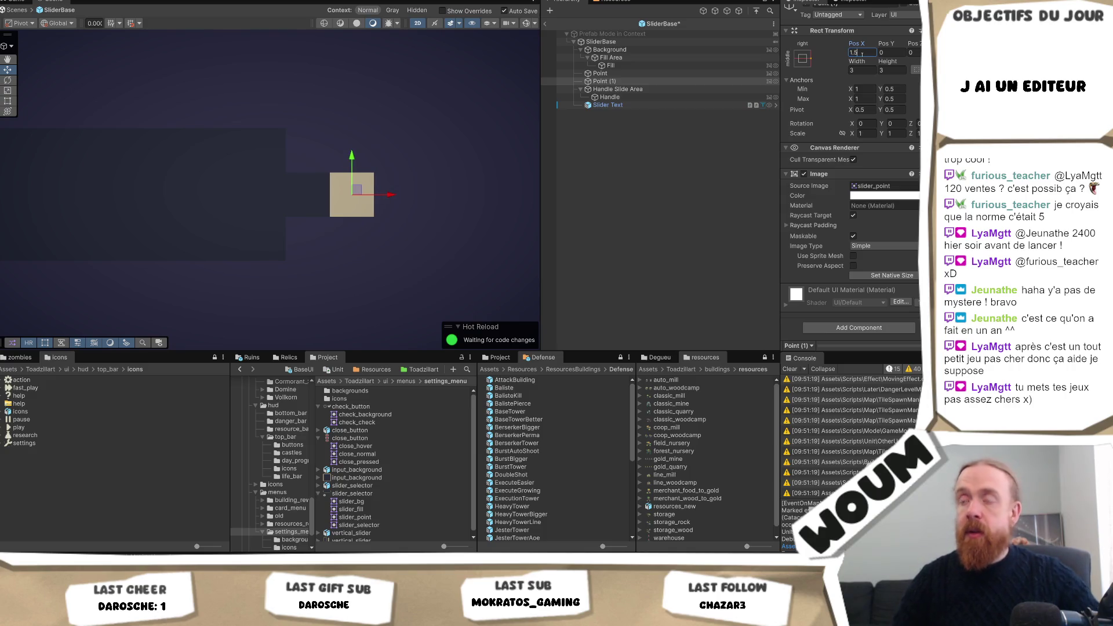
key(BackSpace)
text(3)
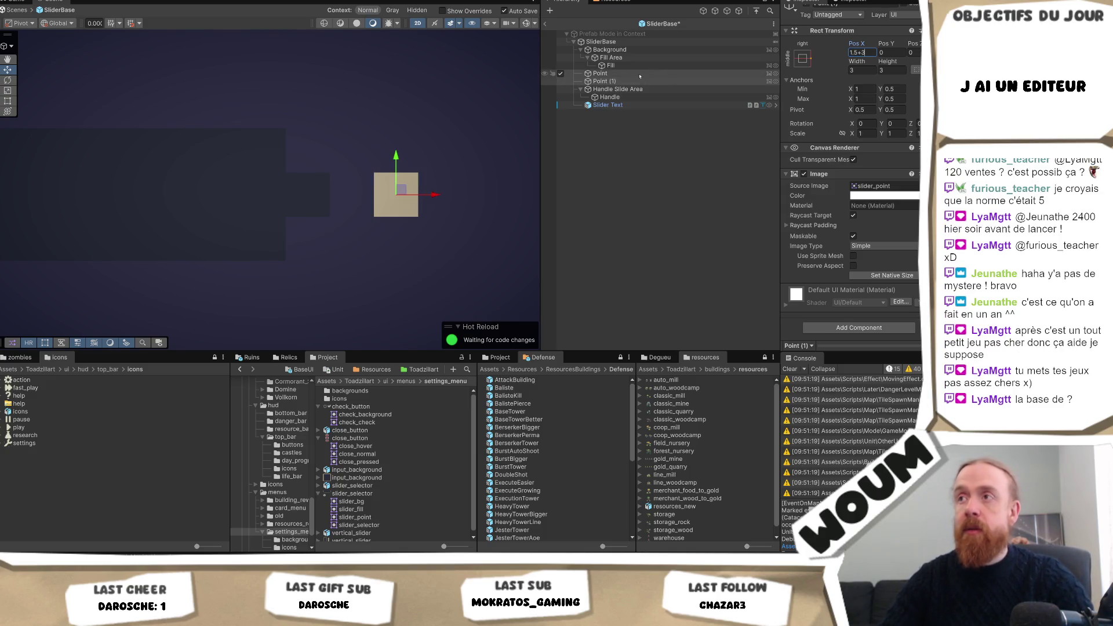
- Set the left Point cap's Pos X to -4.5
click(639, 75)
click(864, 55)
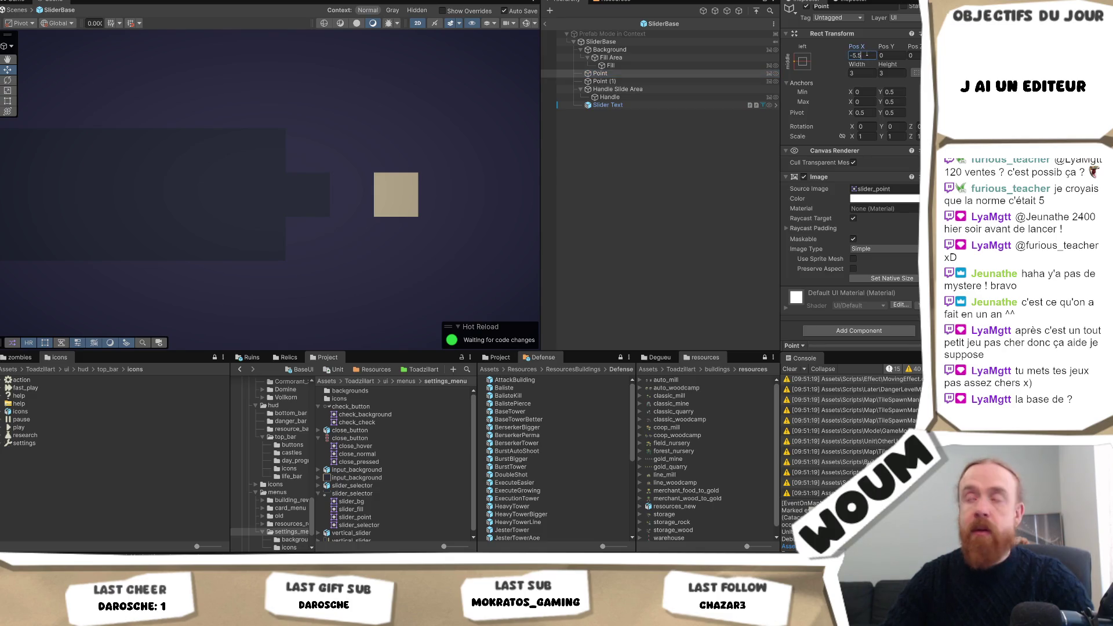
text(-4.5)
key(Return)
scroll(346, 207, down, 2)
scroll(345, 207, down, 2)
scroll(105, 208, up, 2)
scroll(105, 208, down, 2)
- Check both end caps along the Sound slider, then preview the SETTINGS panel in Game view
drag(94, 219, 390, 218)
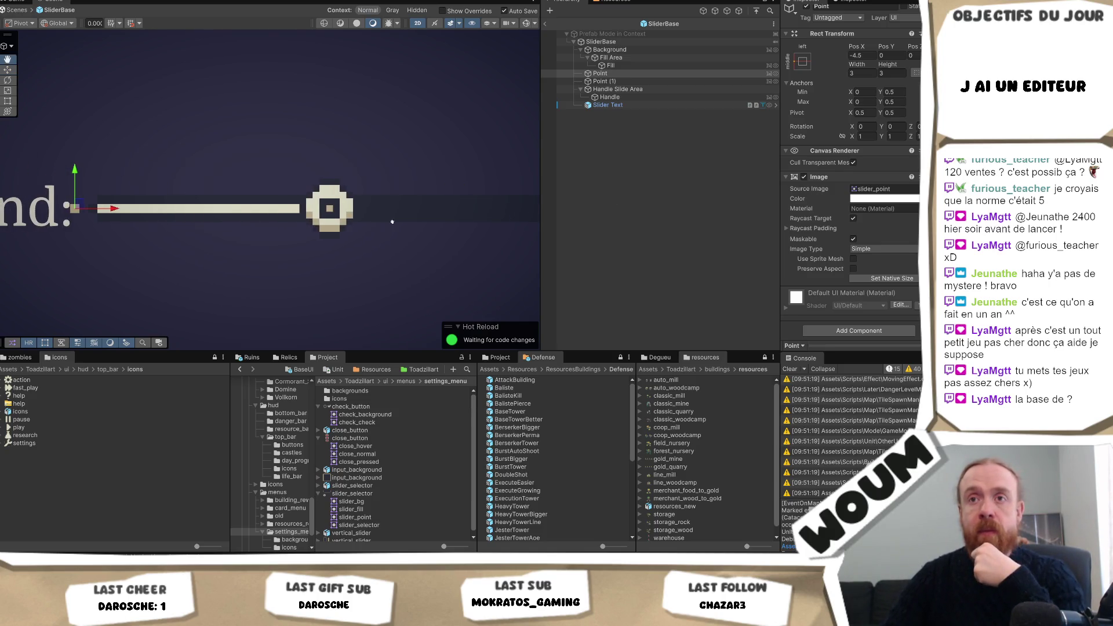
drag(186, 235, 285, 233)
scroll(249, 225, up, 4)
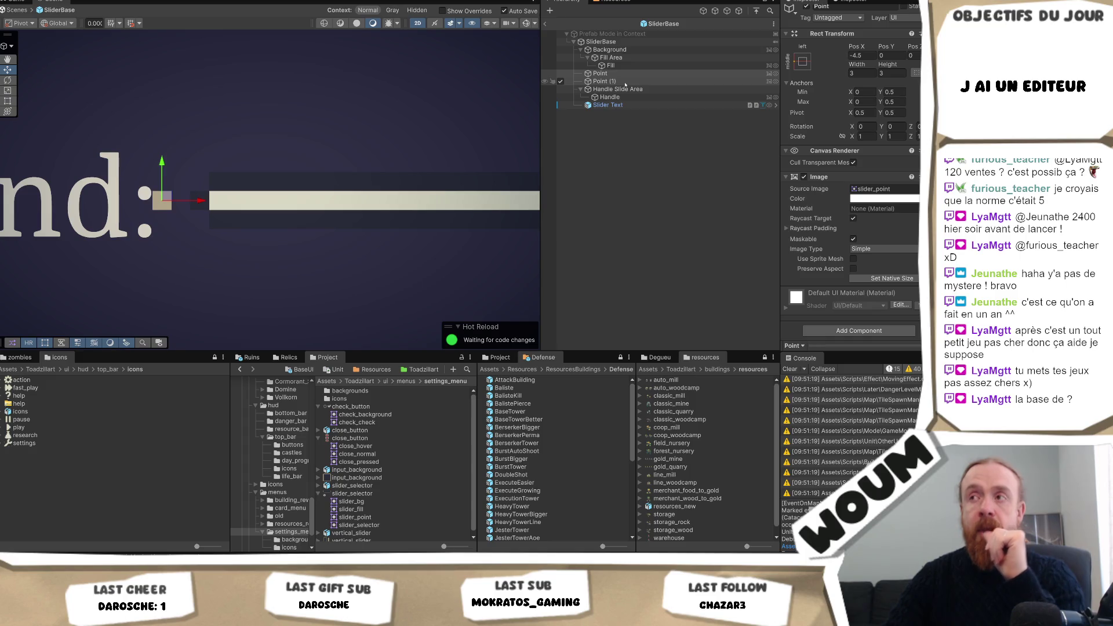
click(603, 74)
click(604, 82)
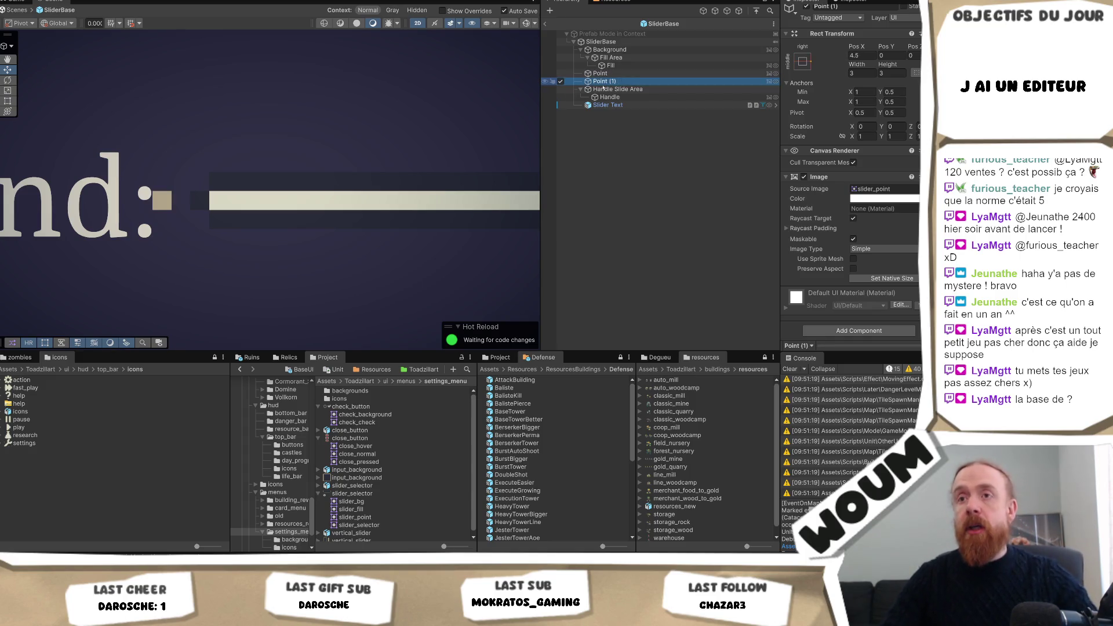
drag(339, 225, 342, 264)
scroll(343, 261, down, 8)
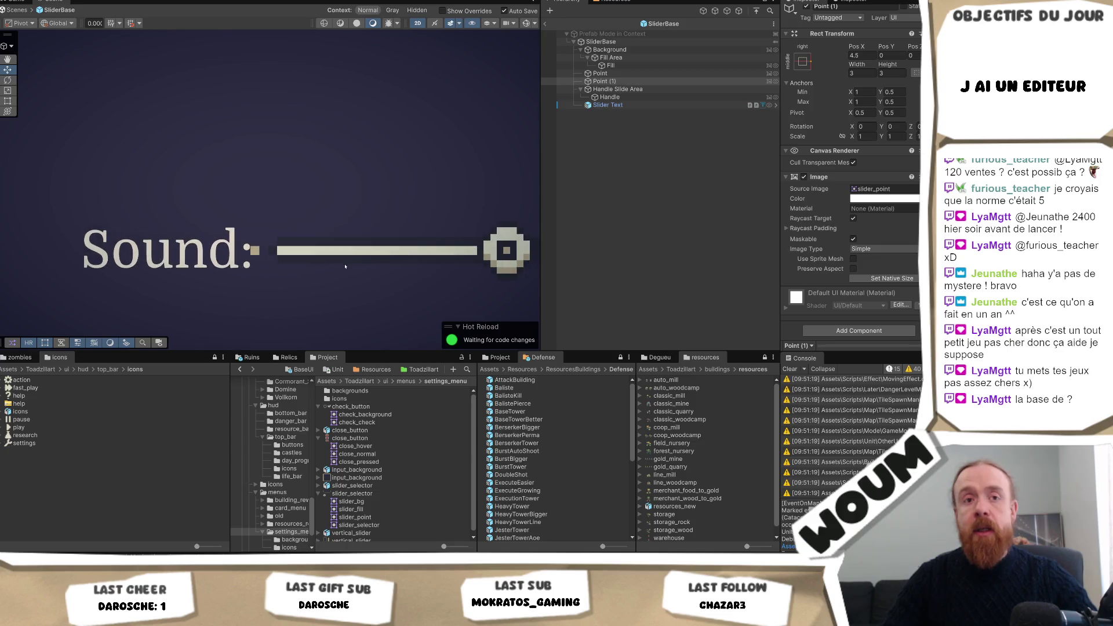
scroll(279, 236, down, 1)
scroll(325, 232, up, 3)
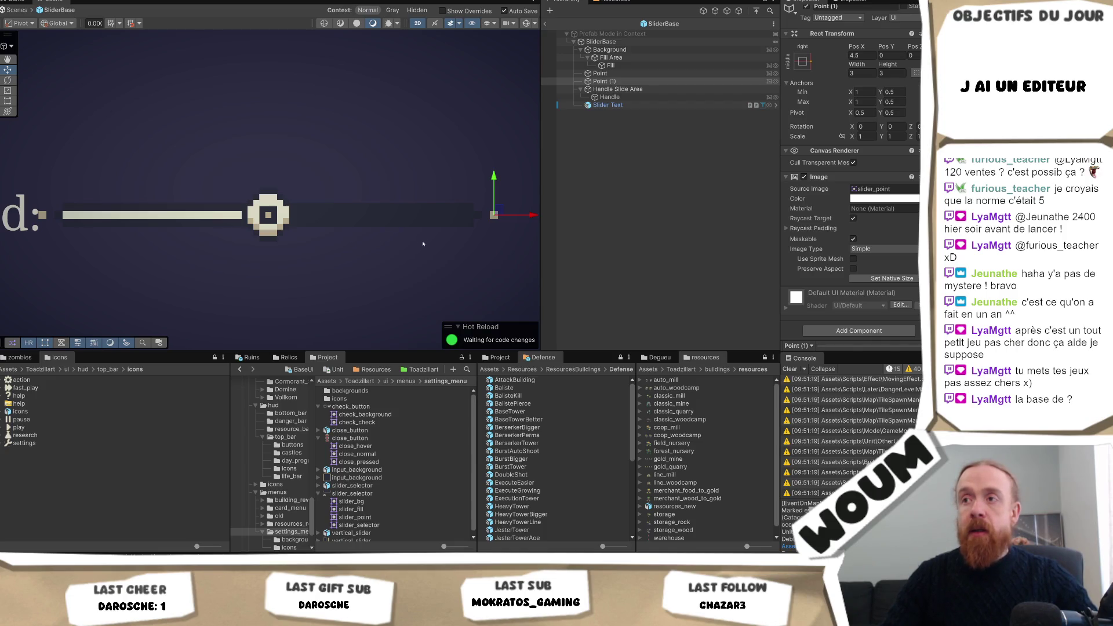
scroll(422, 244, right, 2)
scroll(356, 241, left, 3)
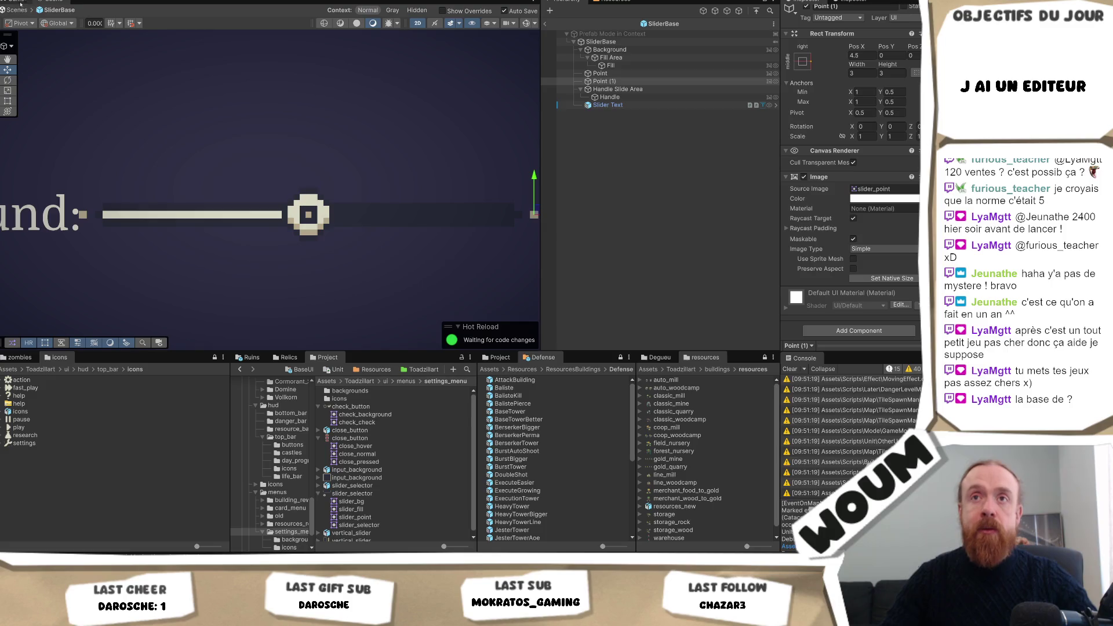
click(19, 2)
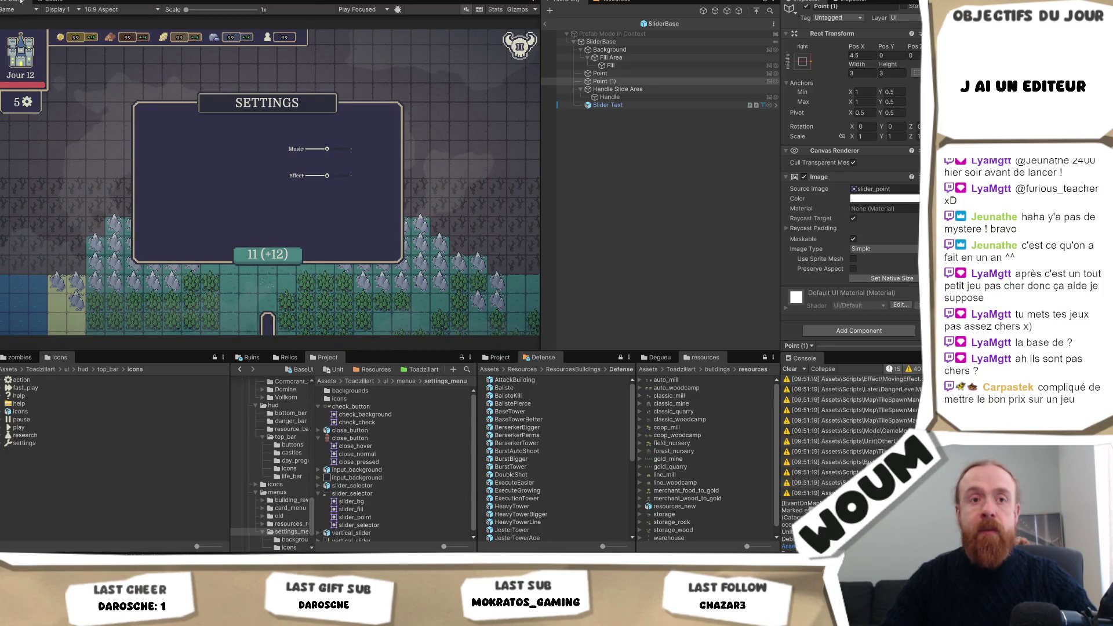
right_click(20, 1)
click(51, 30)
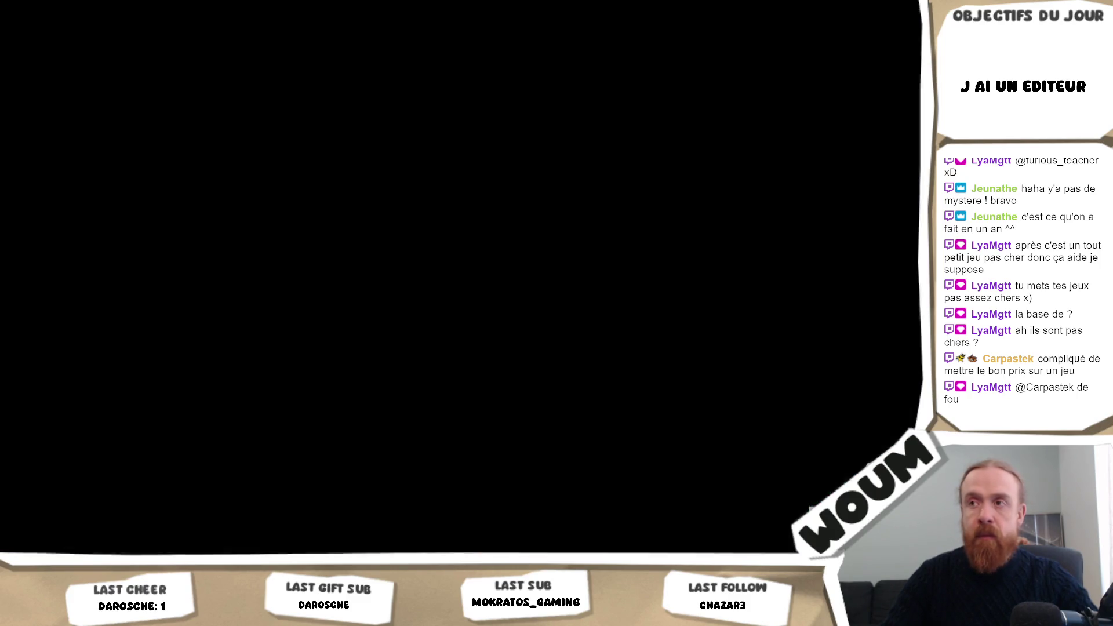
right_click(22, 6)
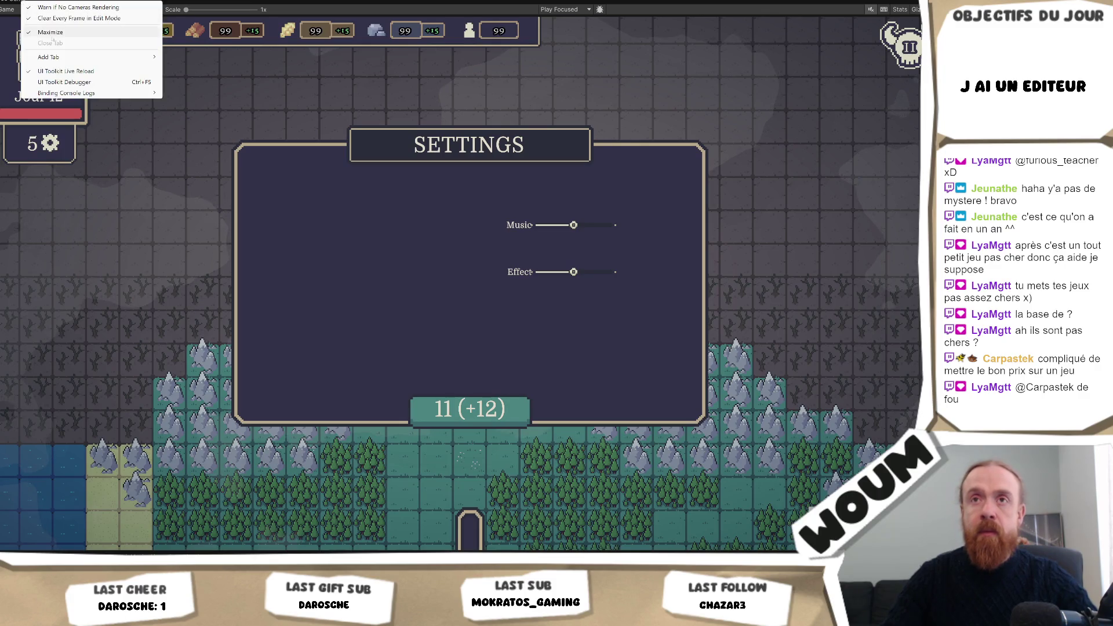
click(58, 32)
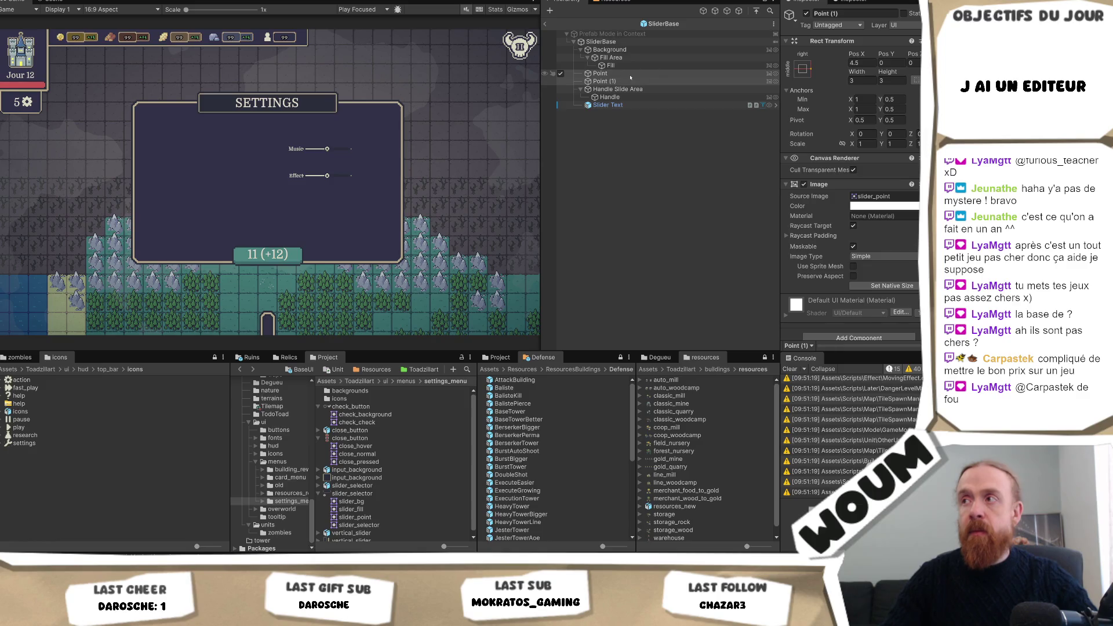
click(621, 50)
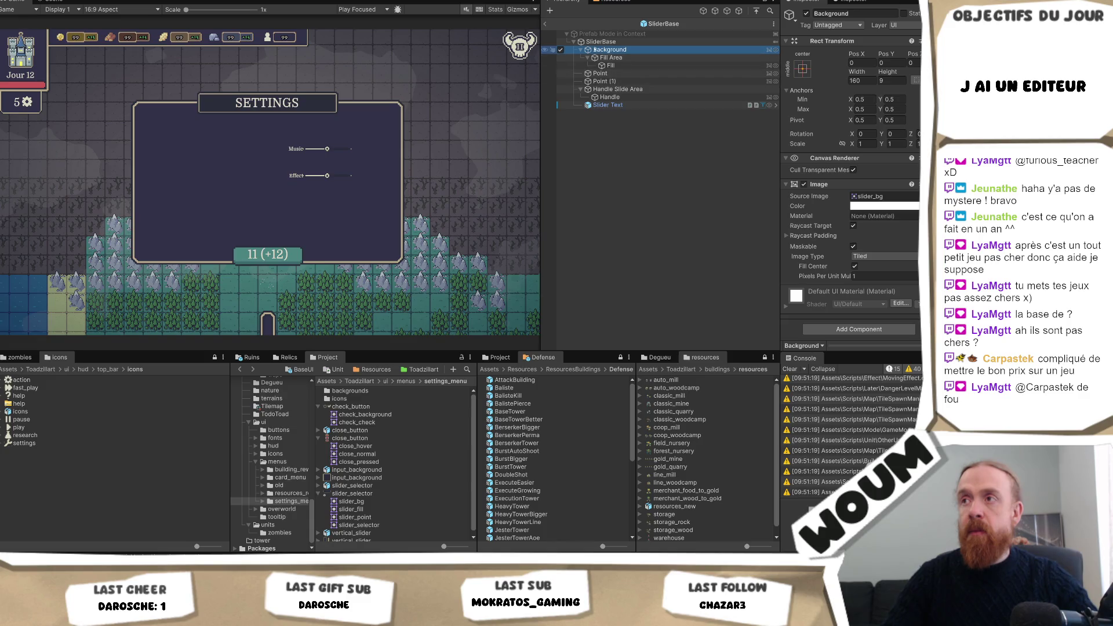
- Parent Point and Point (1) under the slider's Background
click(597, 43)
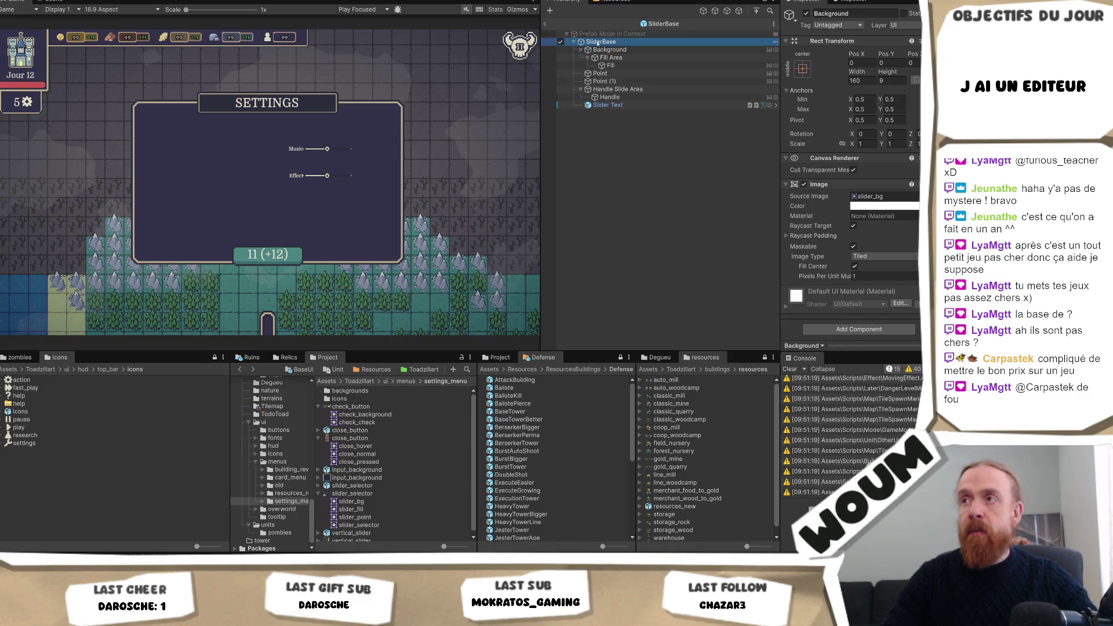
click(600, 73)
shift+click(606, 82)
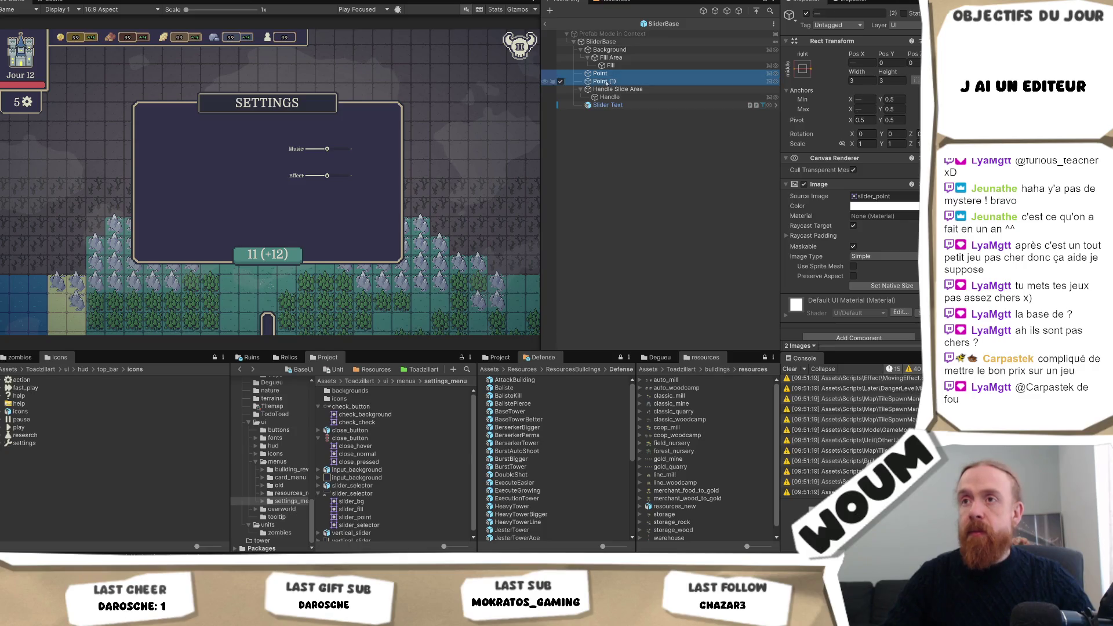
drag(606, 81, 610, 53)
click(602, 90)
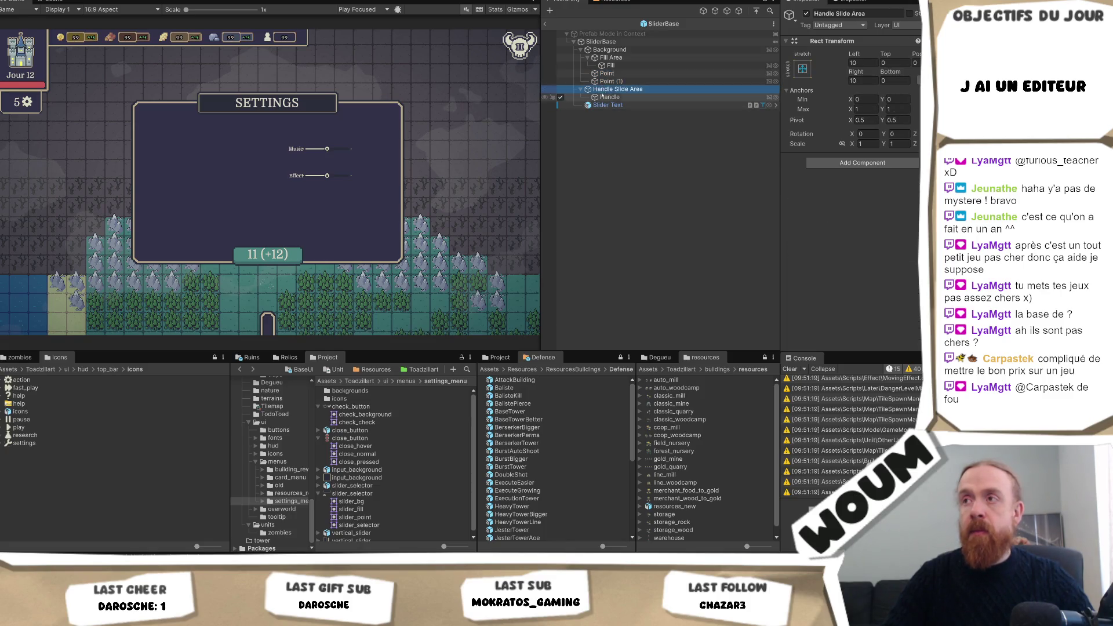
- Move Handle Slide Area into Background and widen the Hierarchy panel
drag(609, 48, 611, 51)
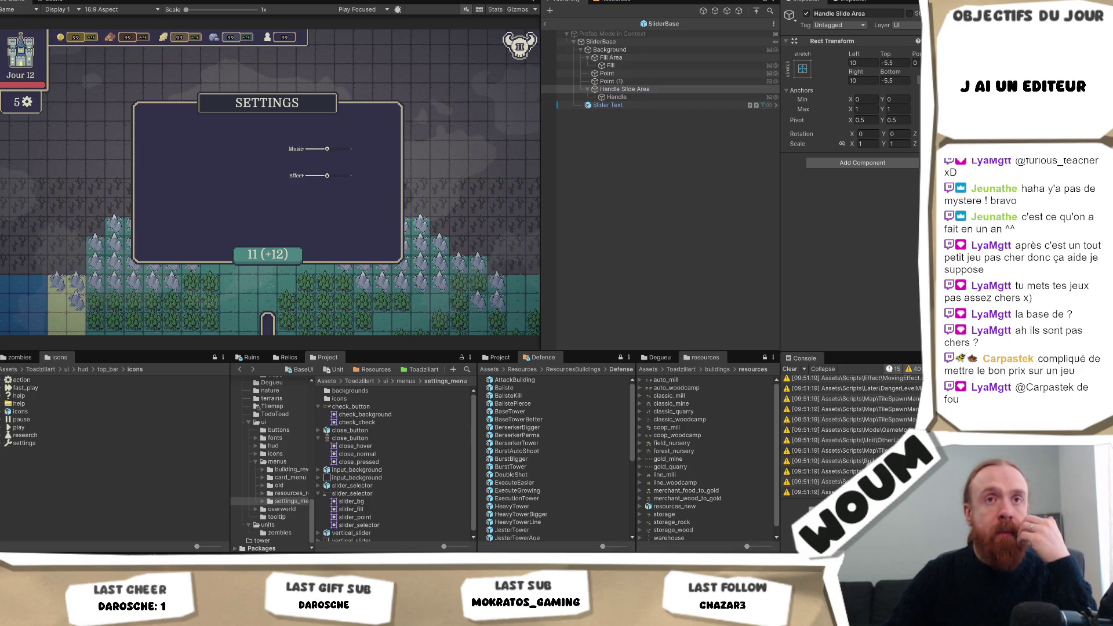
click(624, 88)
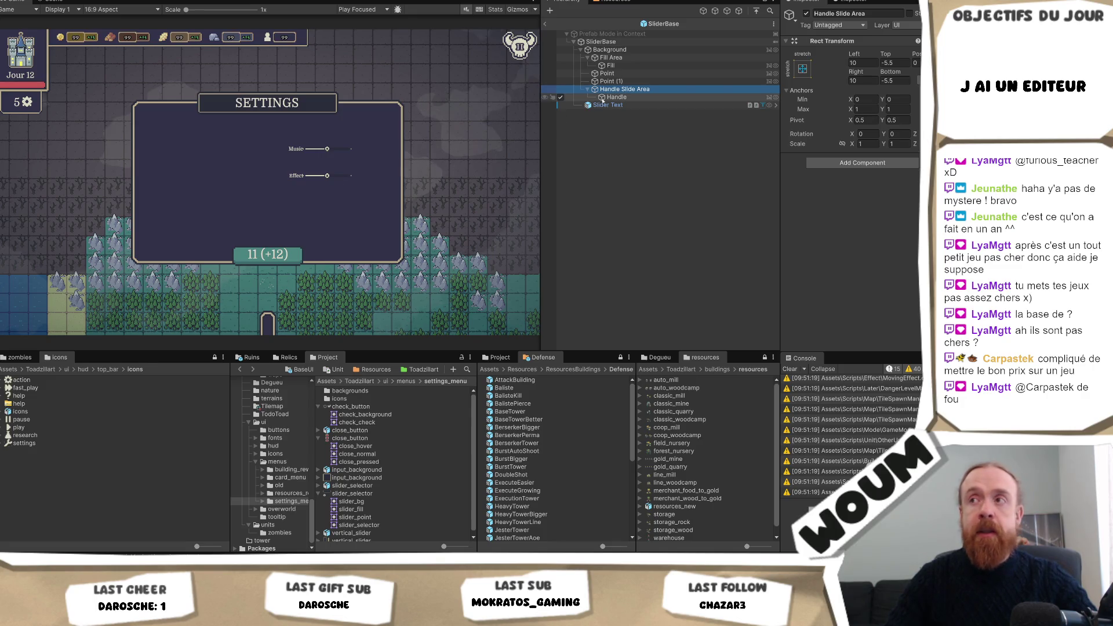
drag(542, 118, 484, 137)
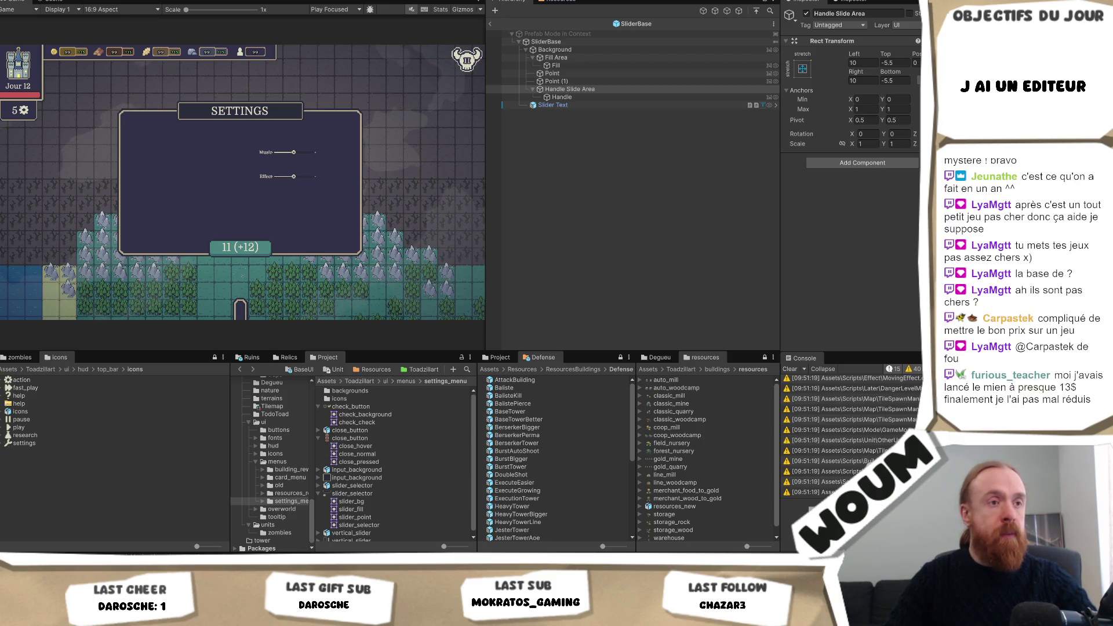
- Raise Slider Text's TextMeshPro Auto Size Max to 25 and return to the testmap scene
click(608, 105)
scroll(912, 240, down, 1)
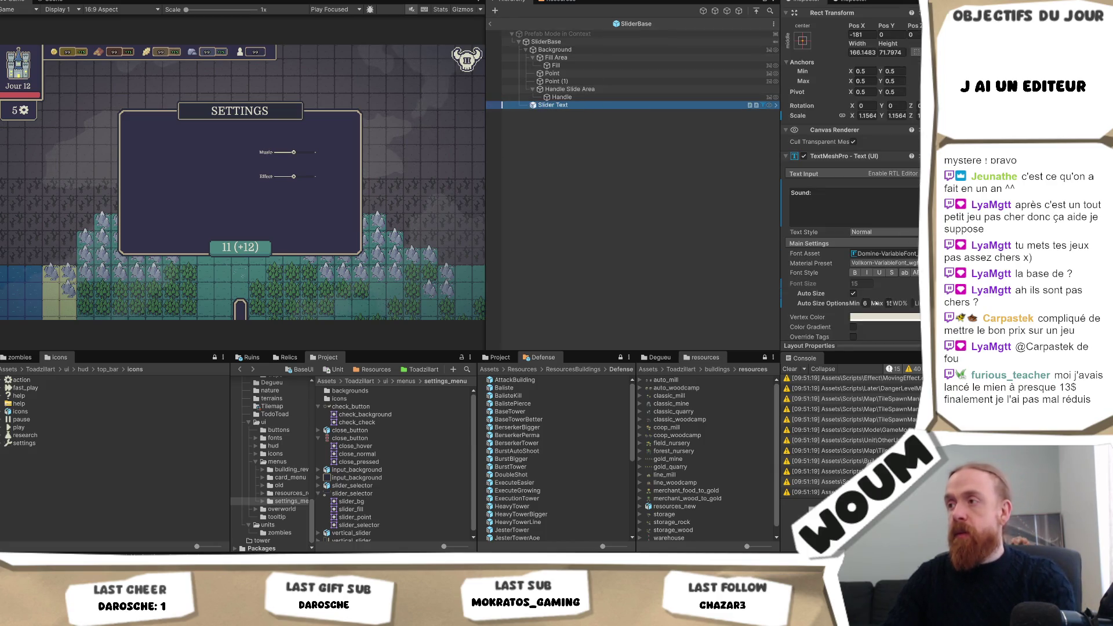
click(886, 303)
text(25)
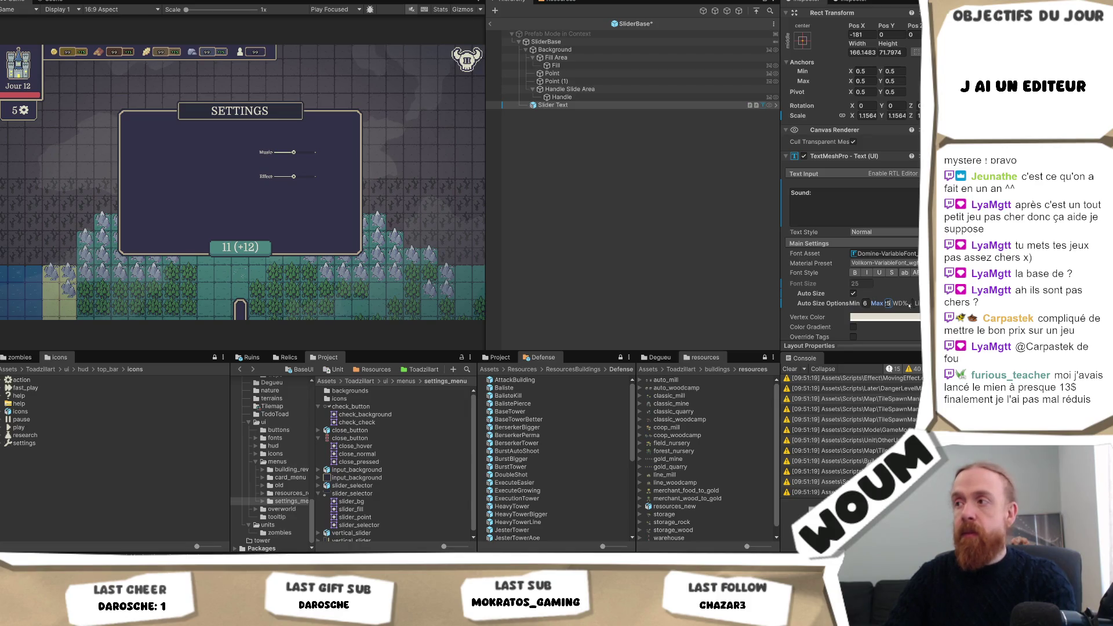
click(864, 205)
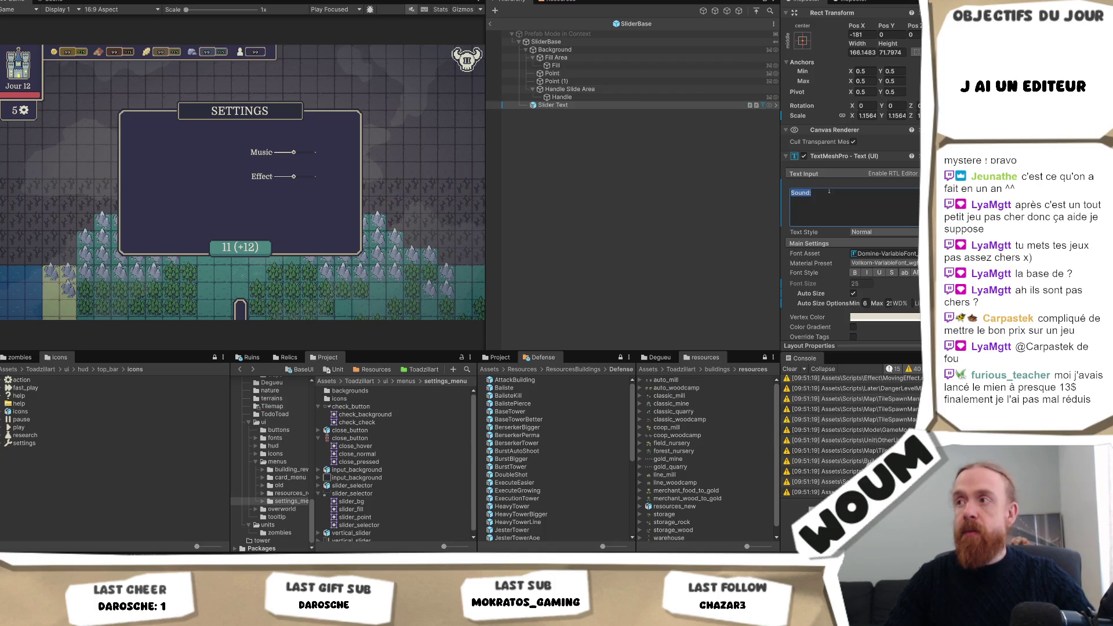
click(490, 24)
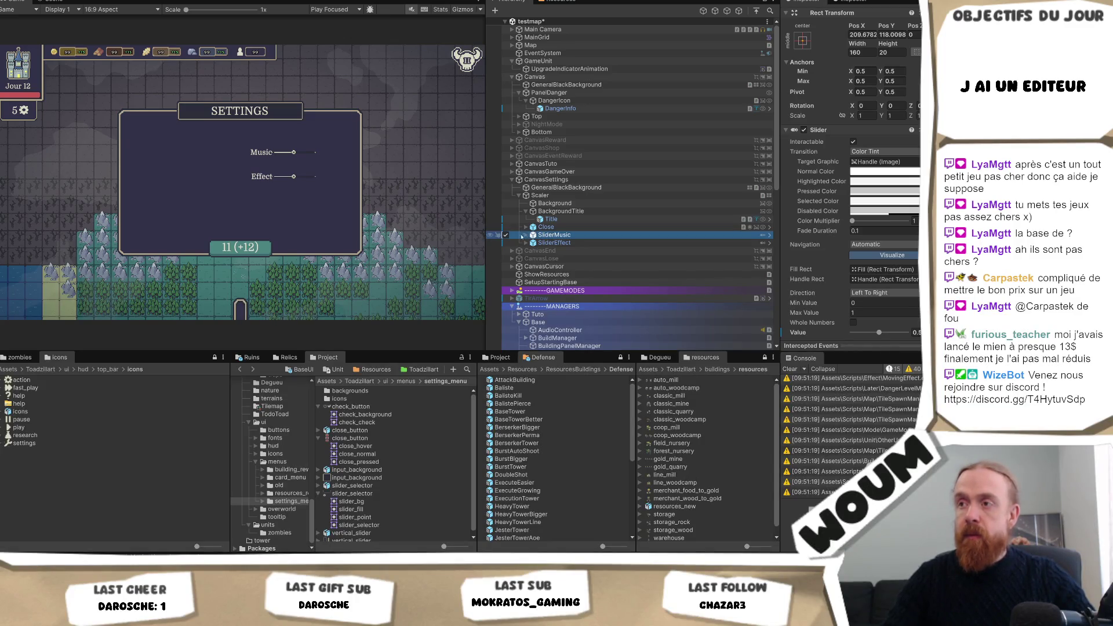
- Expand SliderMusic, its Background and Handle Slide Area, then select Slider Text and edit its Music label
click(527, 235)
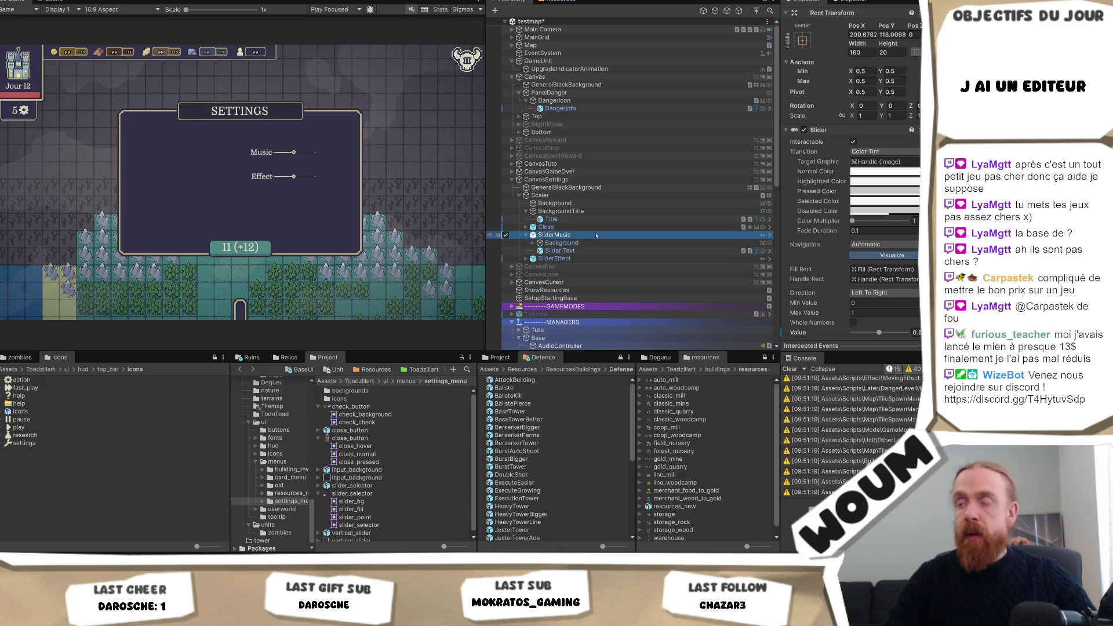
scroll(877, 246, down, 3)
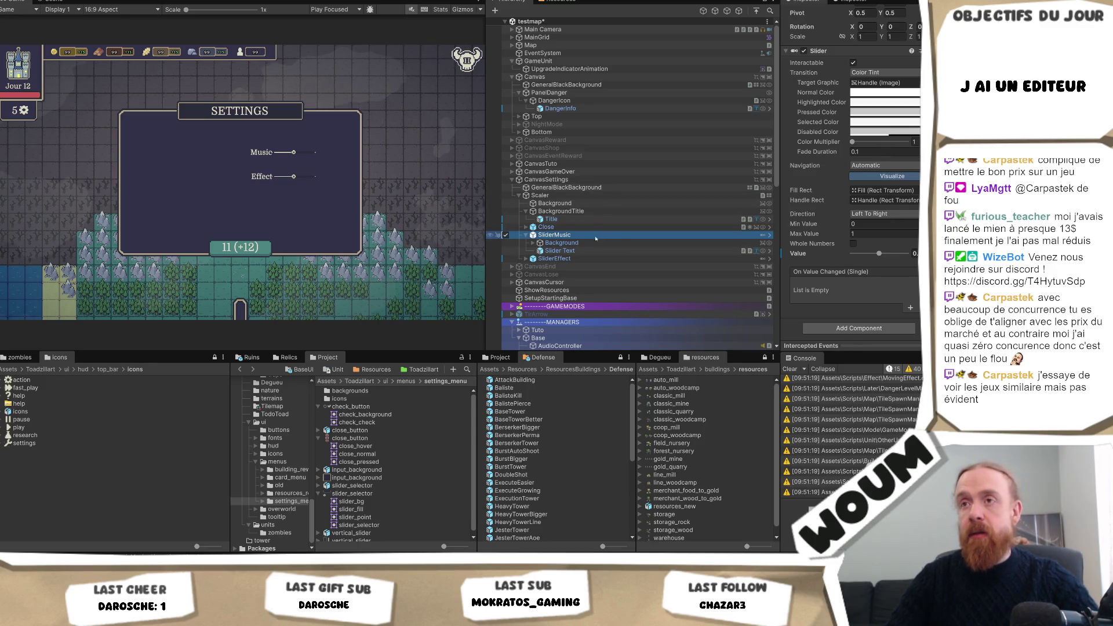
scroll(875, 179, up, 5)
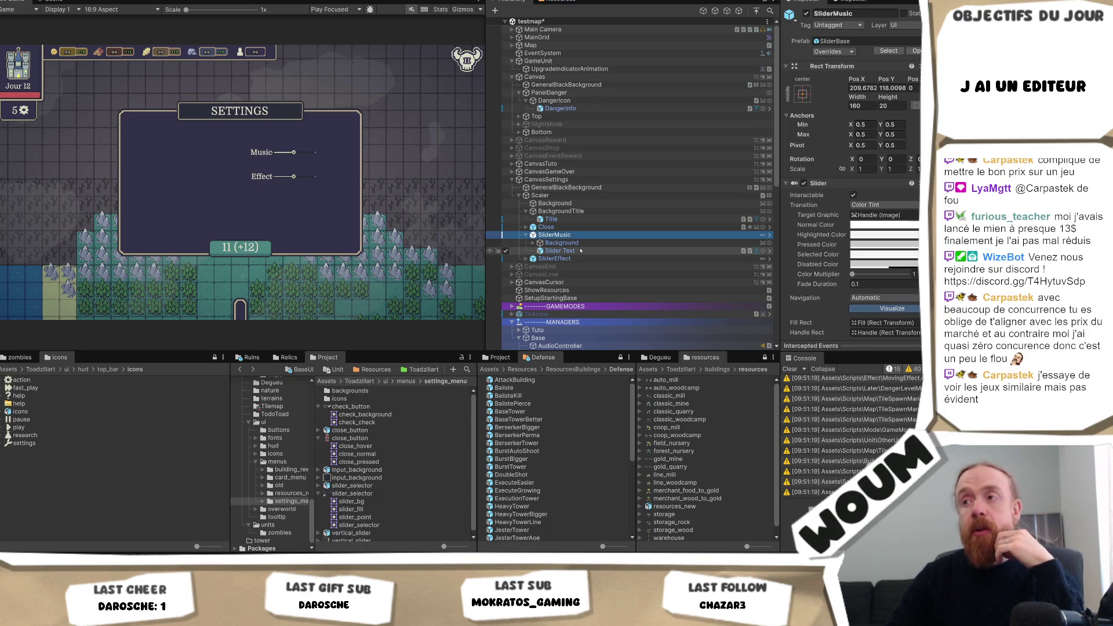
click(532, 243)
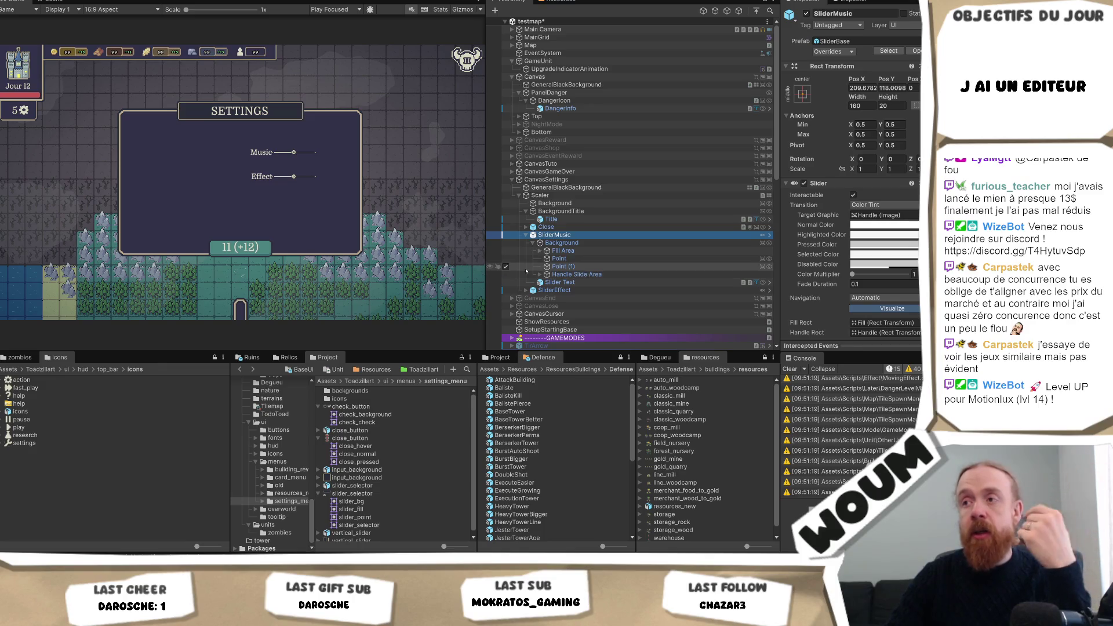
click(540, 274)
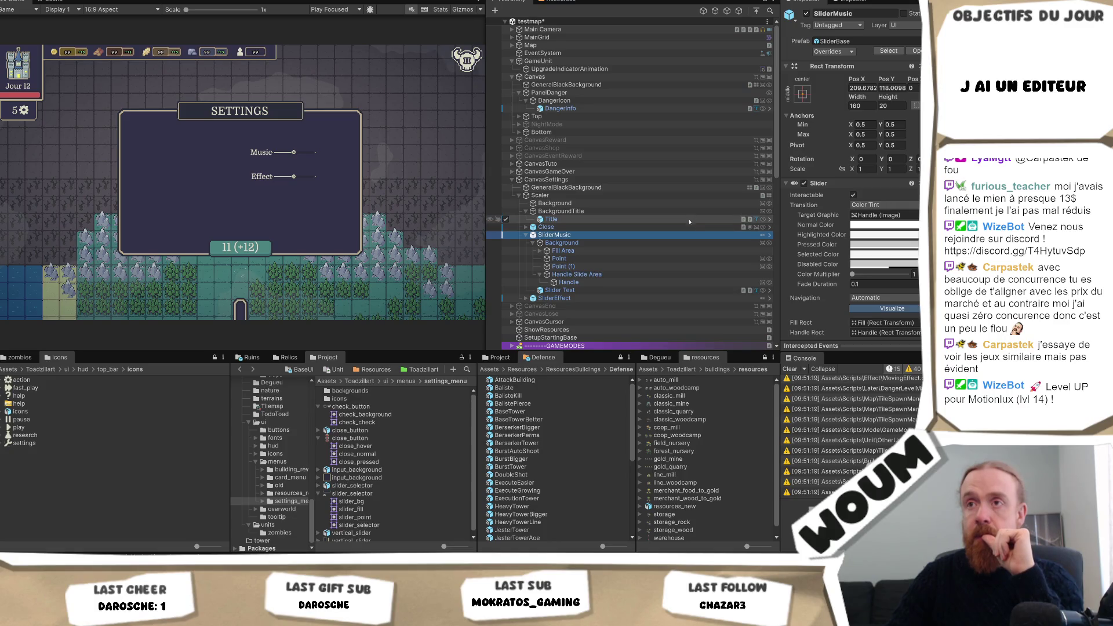
click(605, 289)
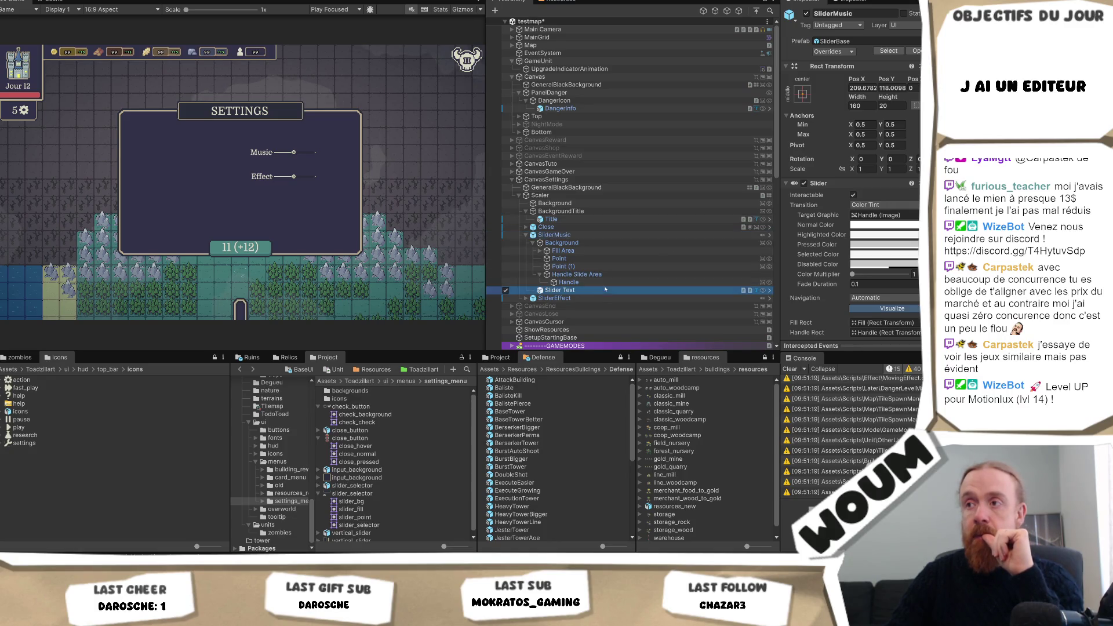
click(857, 263)
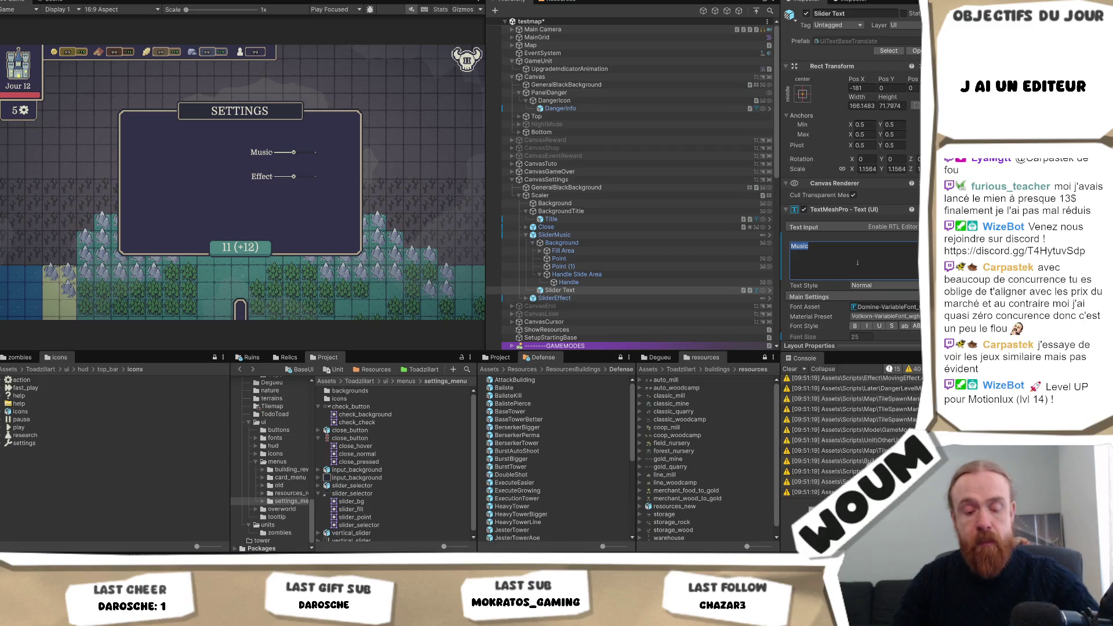
- Change the music slider's label text to 'Music:' and review its Slider Text settings
click(857, 262)
text(:)
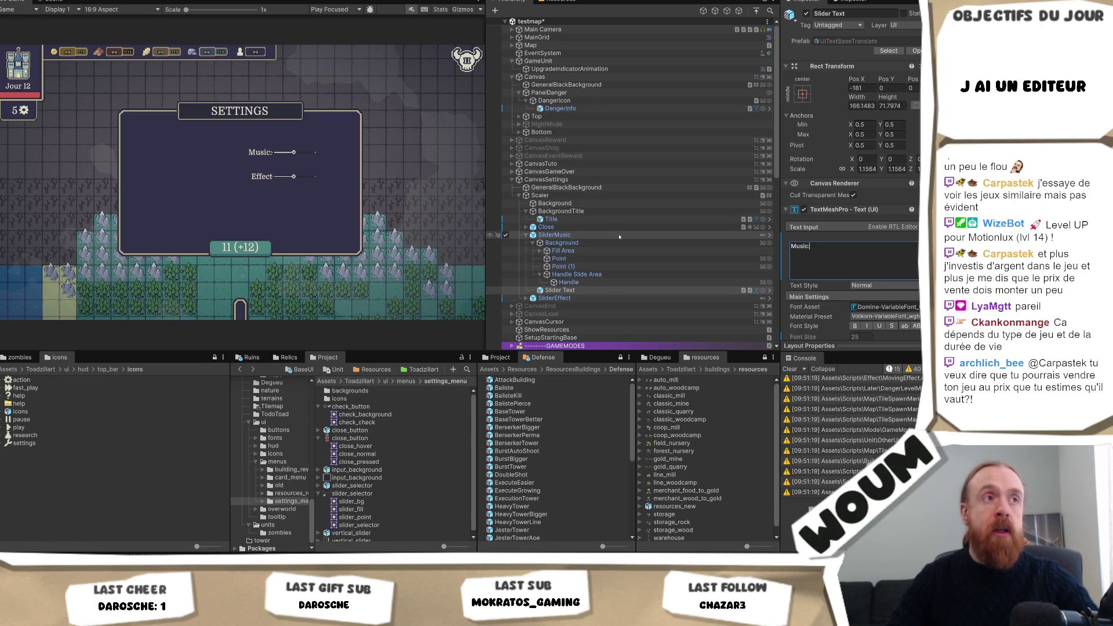
click(619, 236)
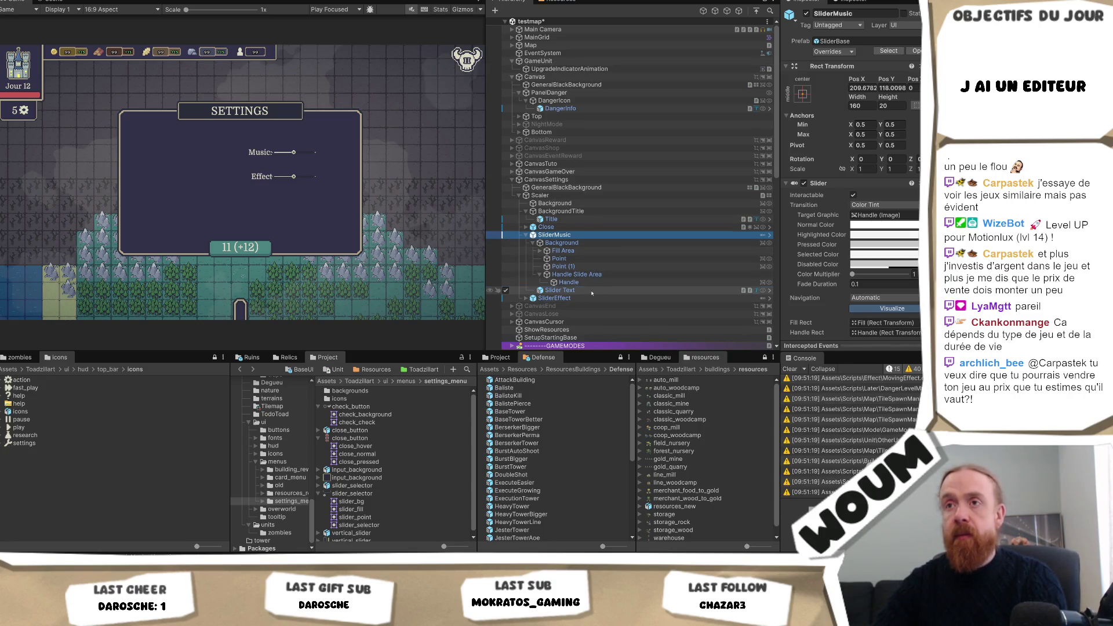
click(590, 290)
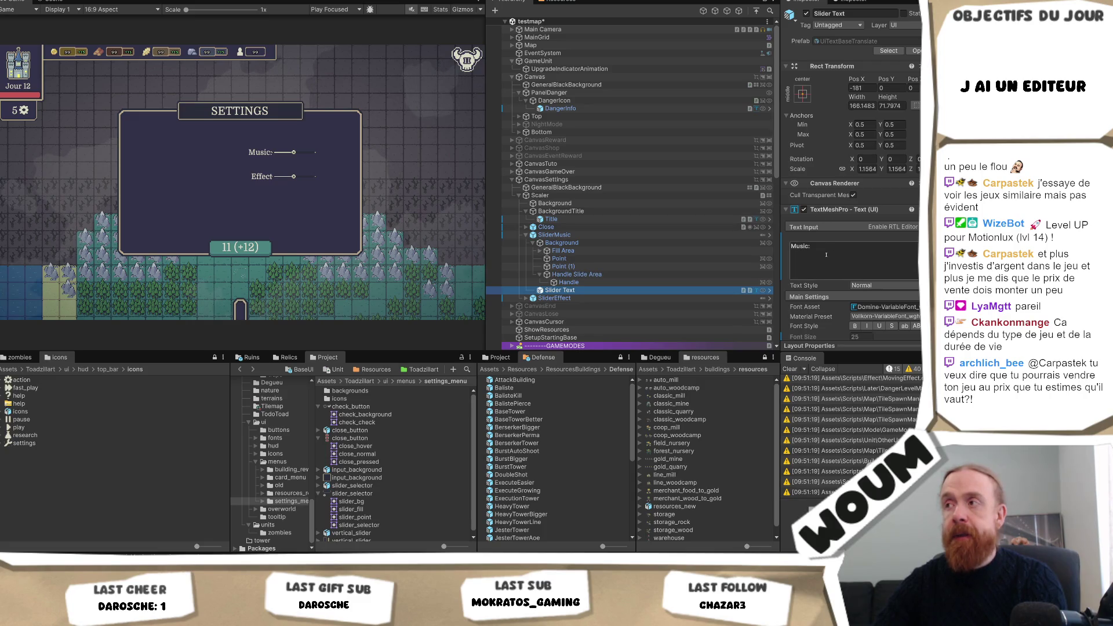
- Open the SliderBase prefab from SliderMusic and select its Slider Text label
click(583, 235)
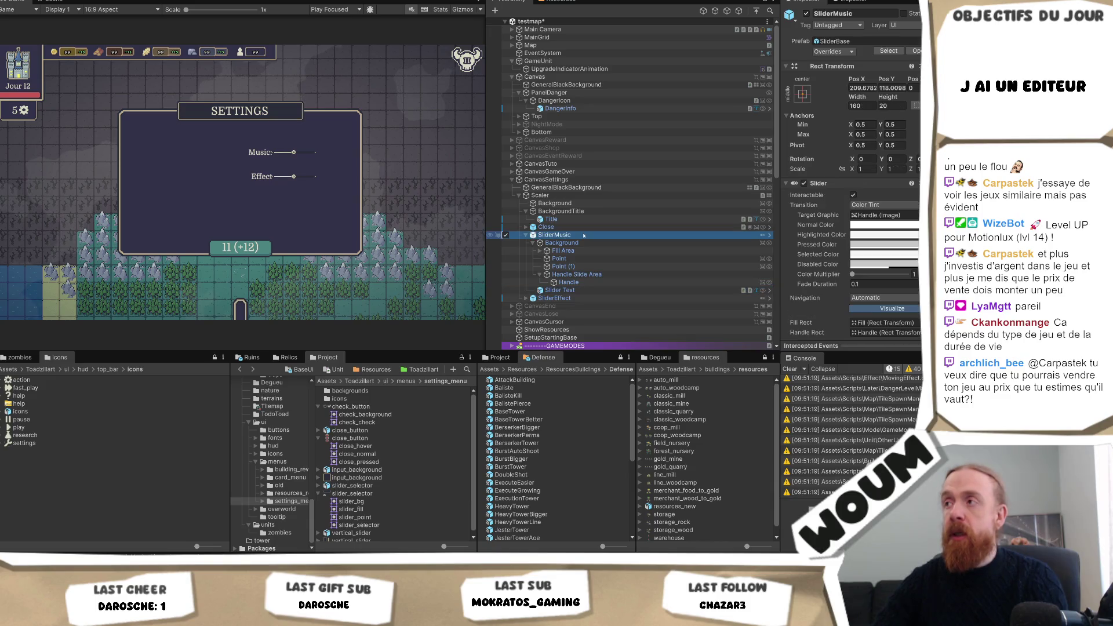
click(914, 51)
click(580, 105)
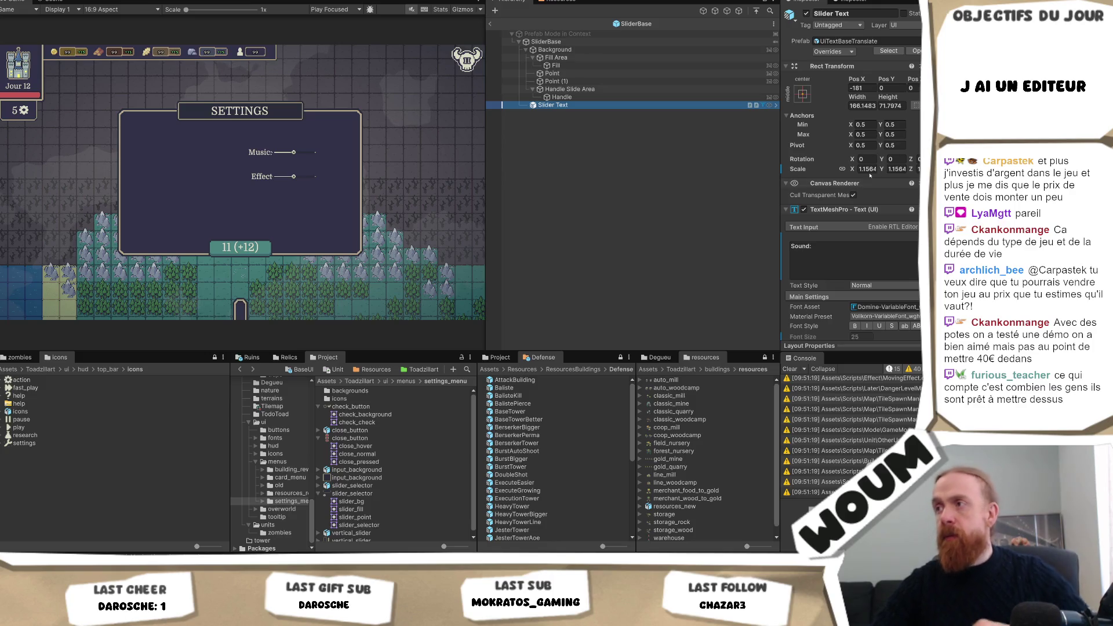
- Revert the slider label's scale override back to the prefab value of 1
right_click(792, 179)
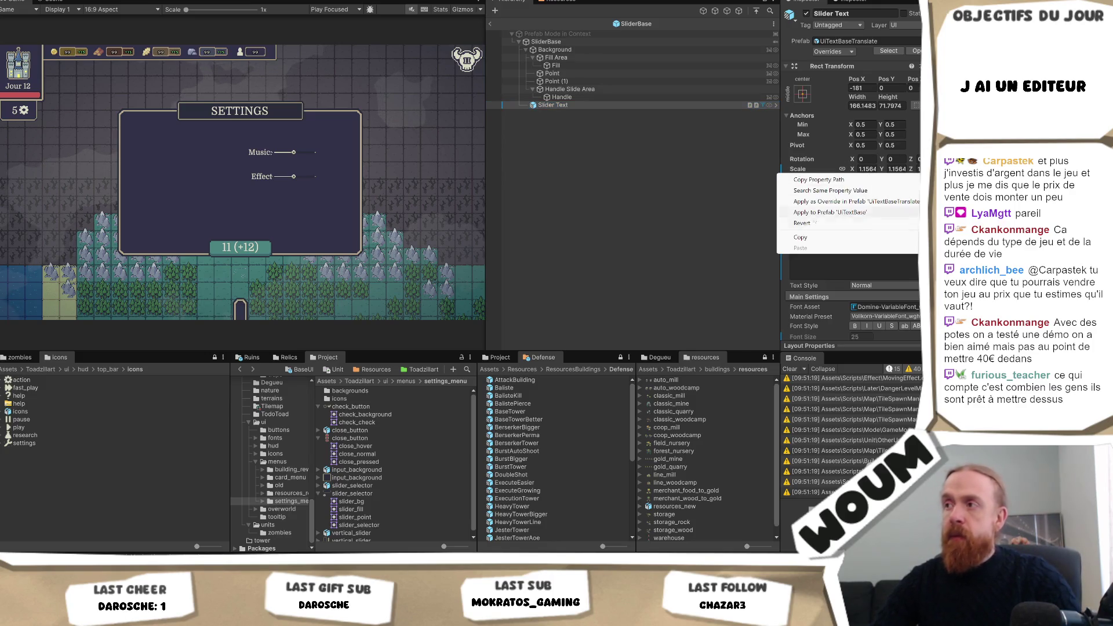
click(815, 223)
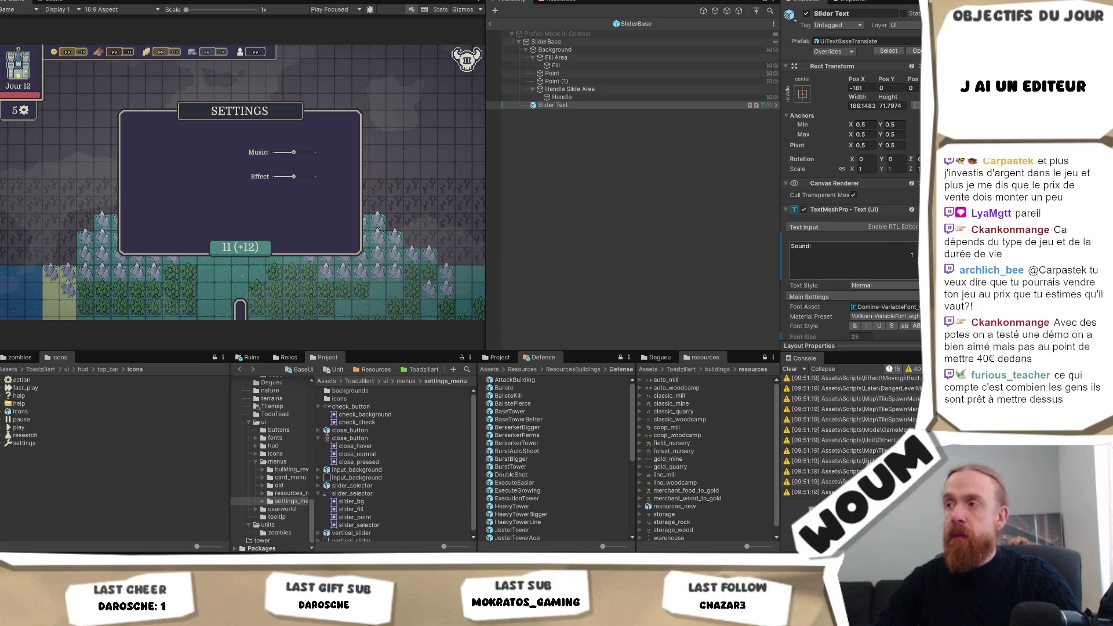
scroll(885, 258, down, 2)
- Set the label's Auto Size Max to 30 and exit Prefab Mode to the testmap scene
double_click(887, 303)
text(40)
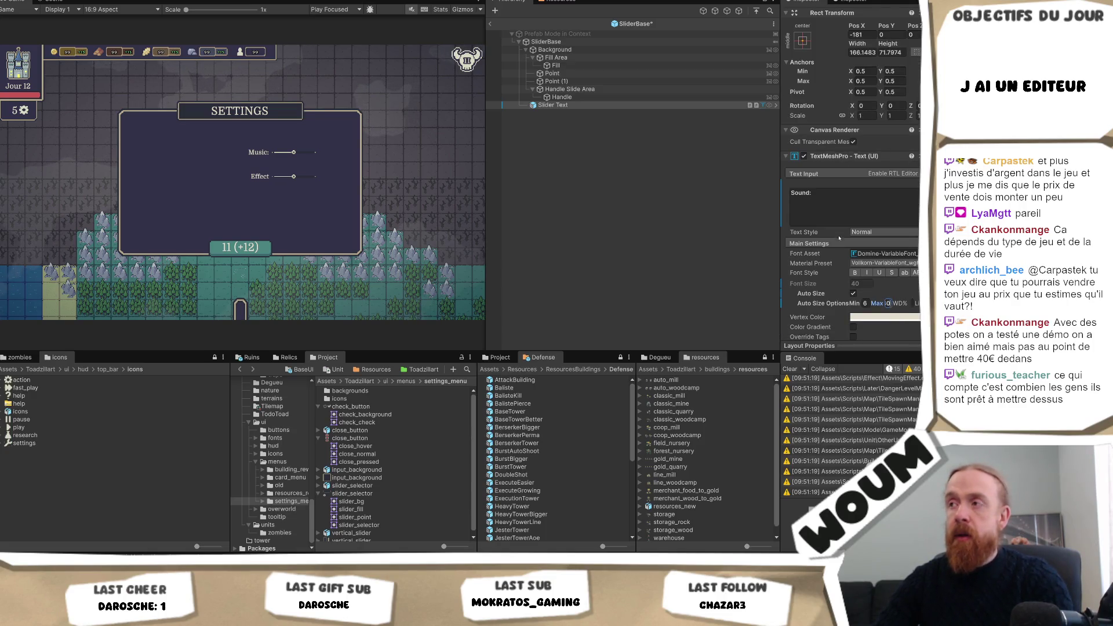
click(839, 211)
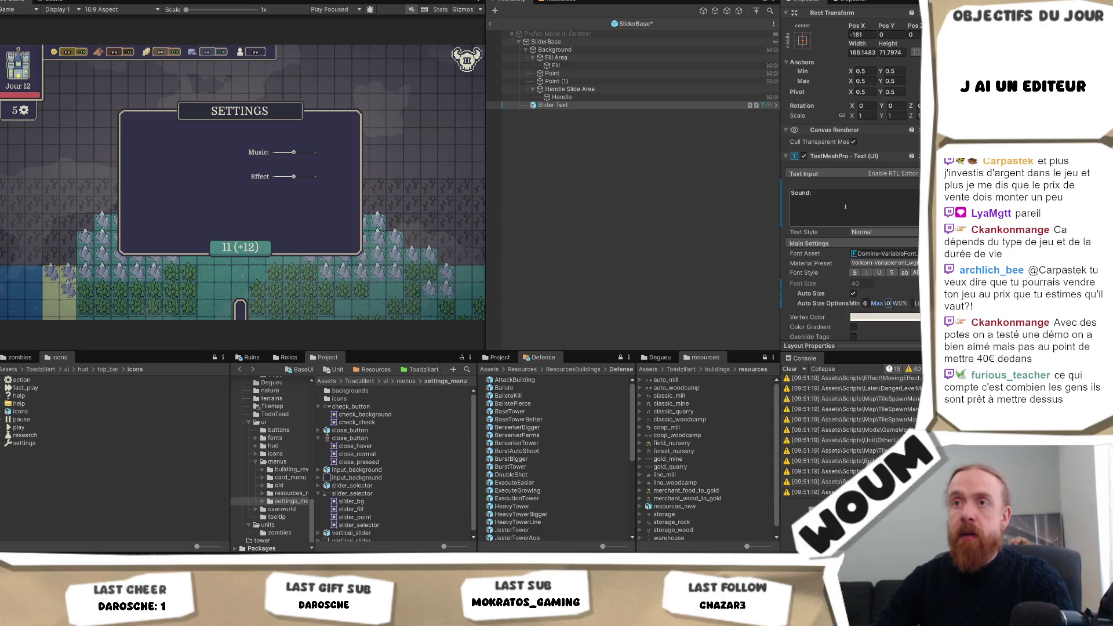
double_click(887, 303)
text(30)
key(Return)
scroll(884, 262, down, 4)
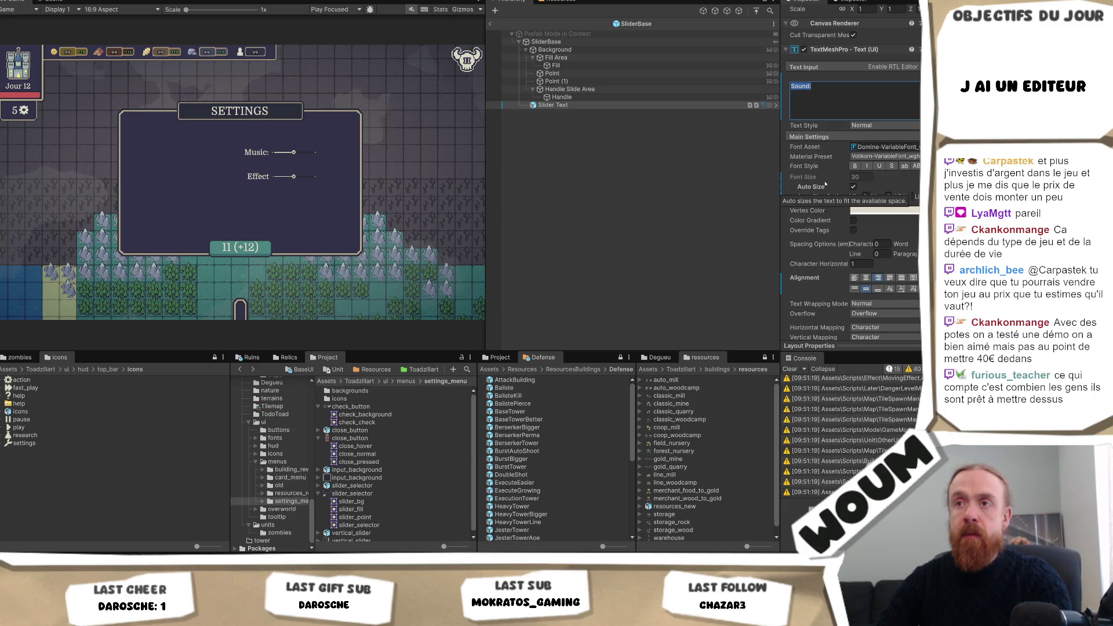
scroll(825, 185, up, 2)
click(490, 25)
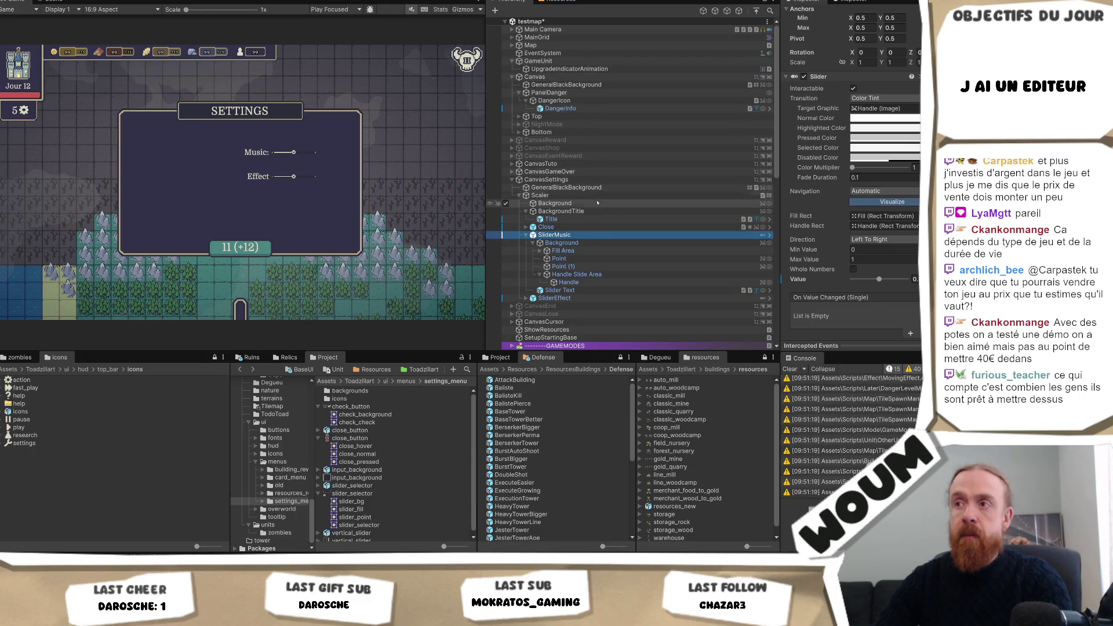
- In the Scene view, anchor the Music slider to the middle-center preset
click(587, 196)
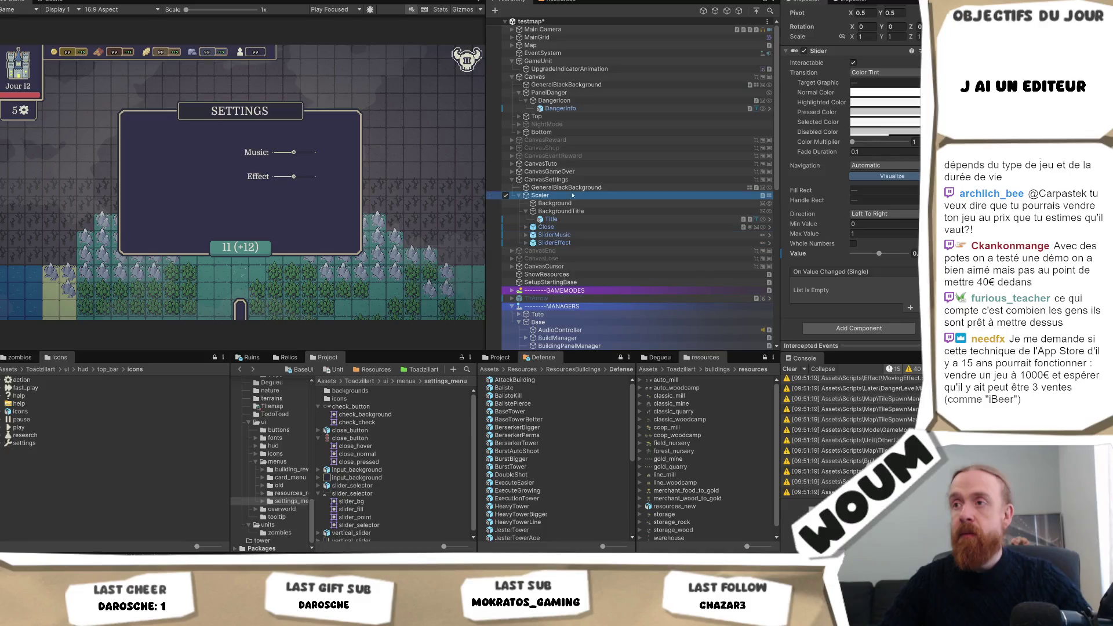
click(565, 234)
ctrl+click(571, 244)
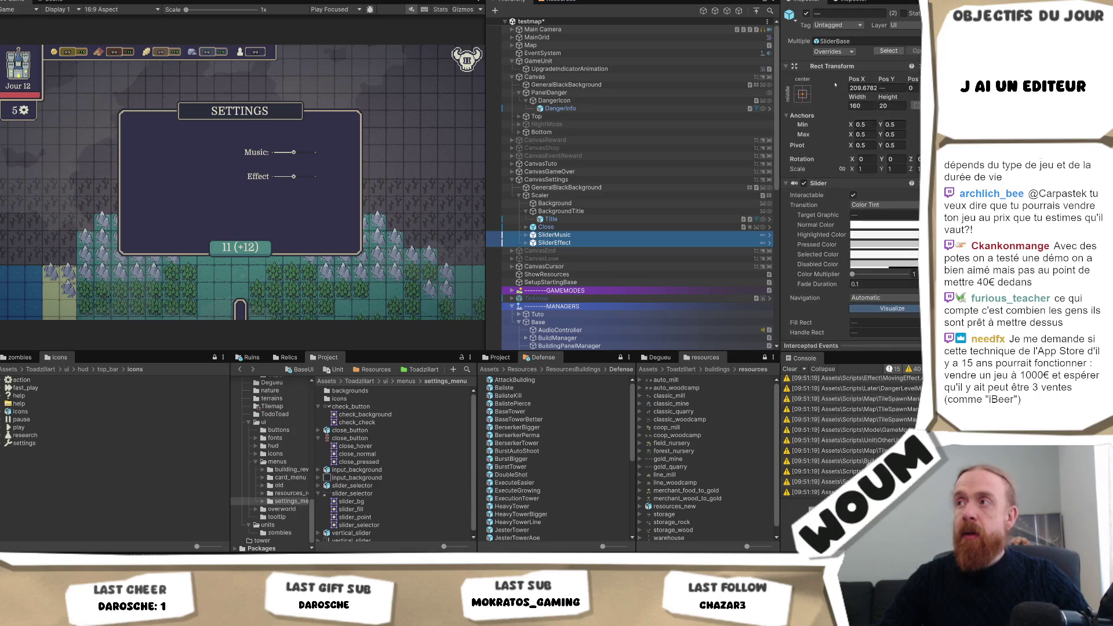
click(51, 1)
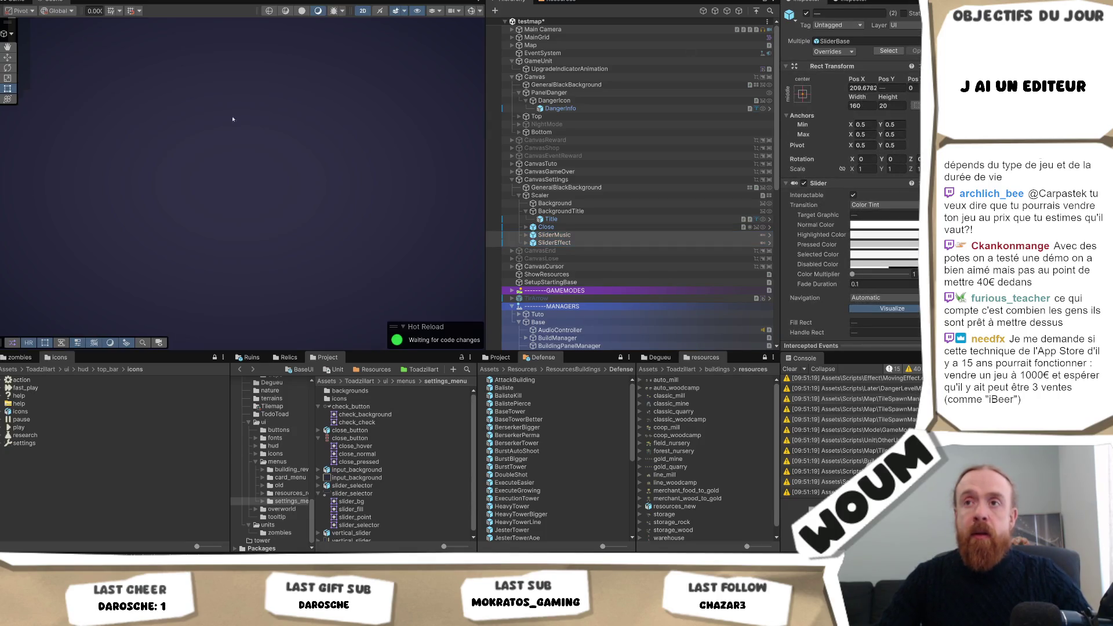
double_click(553, 234)
scroll(308, 215, down, 5)
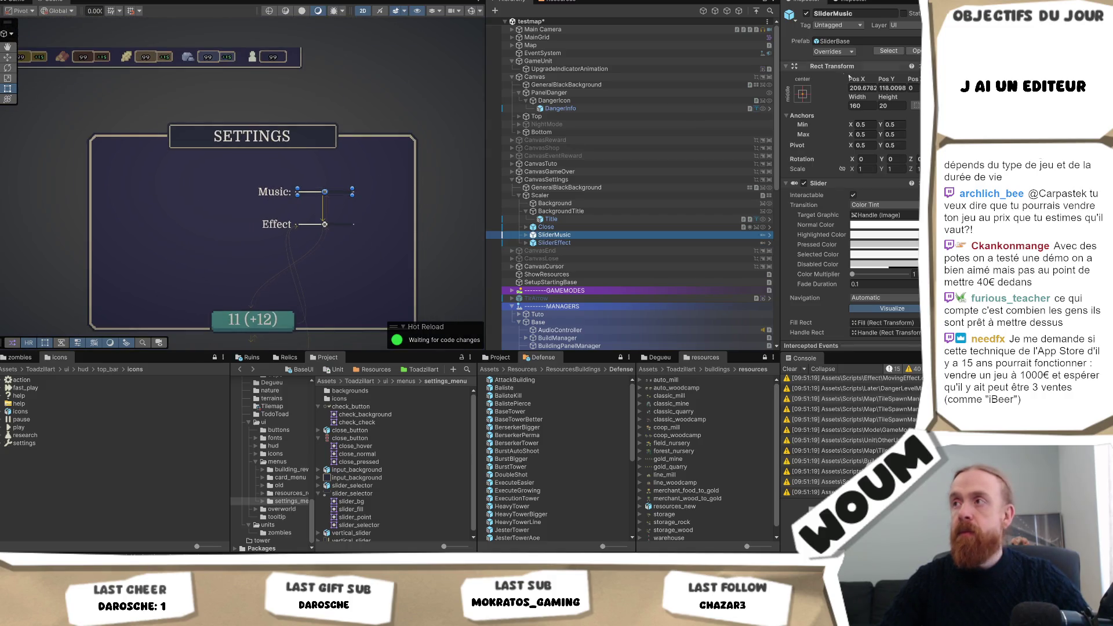
ctrl+click(553, 242)
click(802, 94)
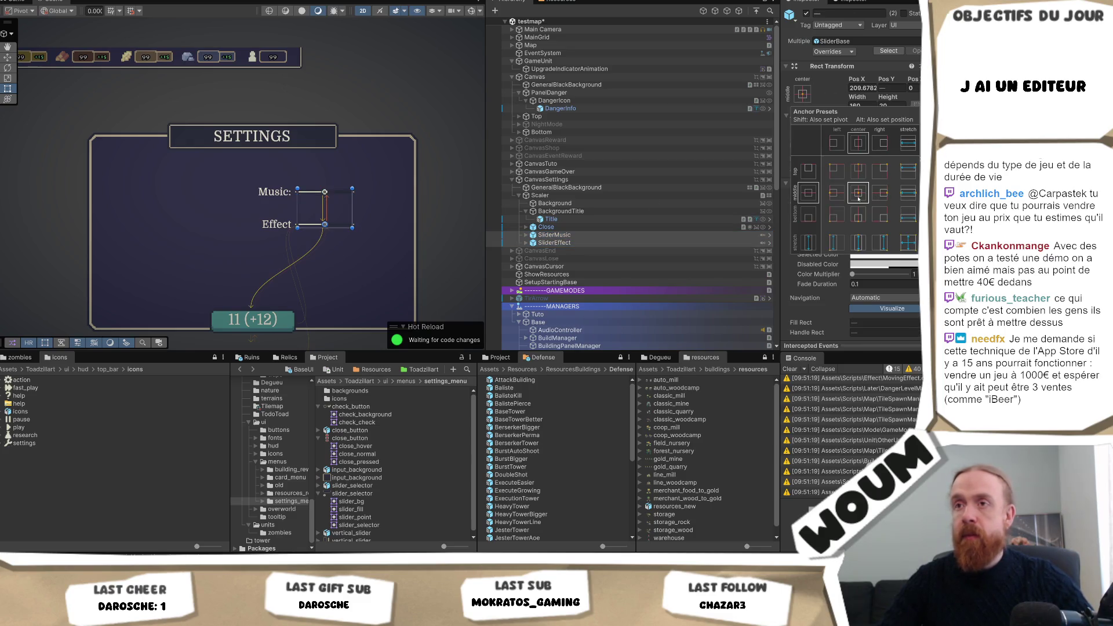
click(588, 237)
click(589, 237)
click(802, 93)
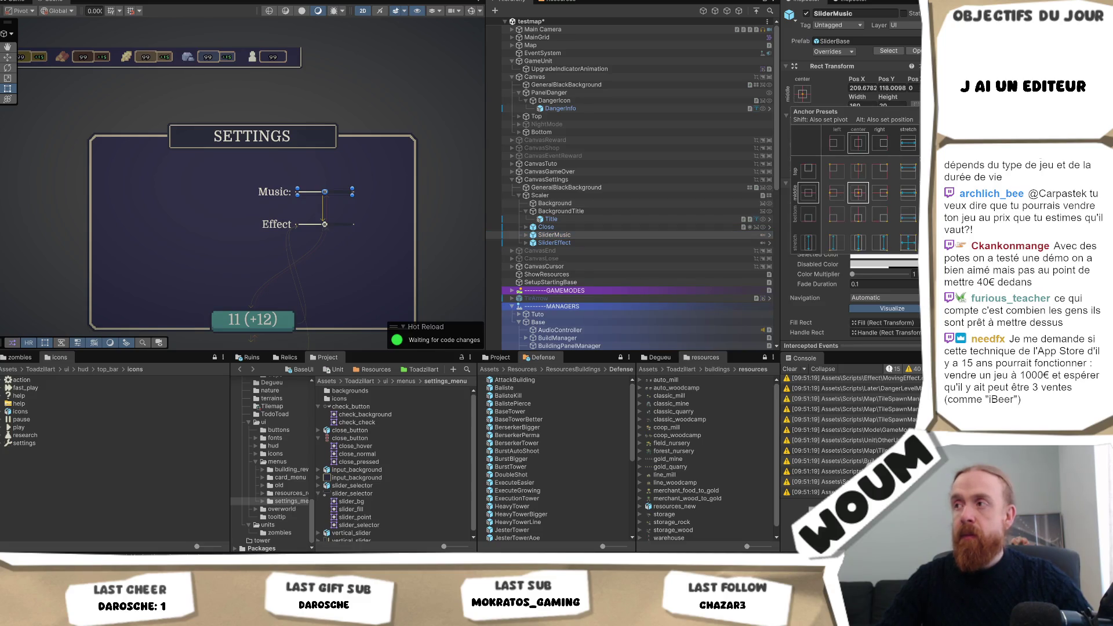
alt+click(857, 192)
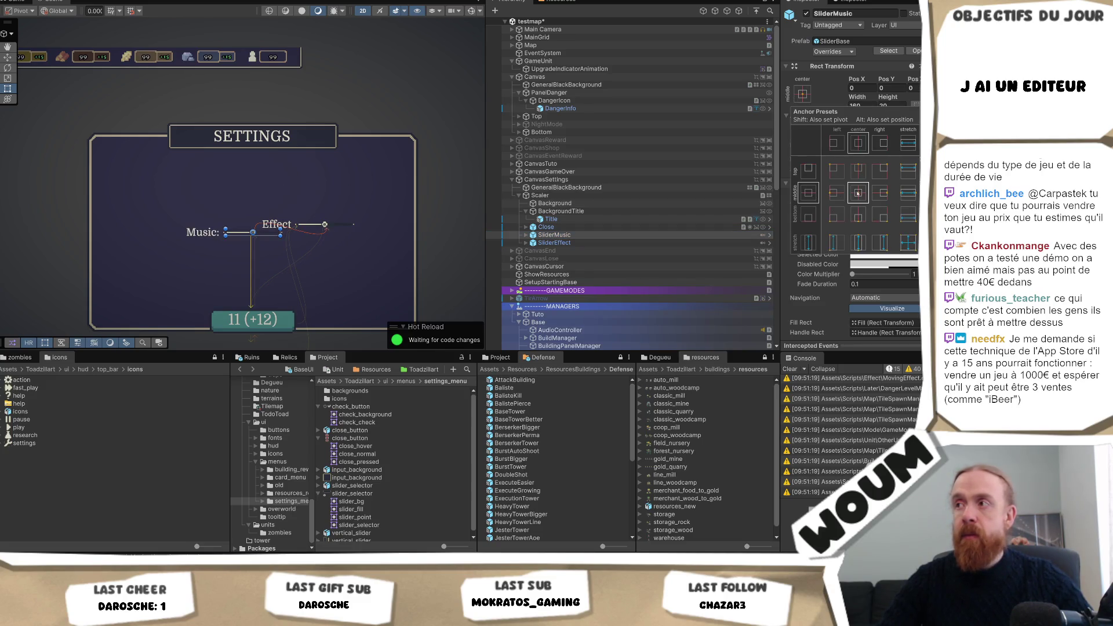
alt+click(857, 168)
alt+click(857, 192)
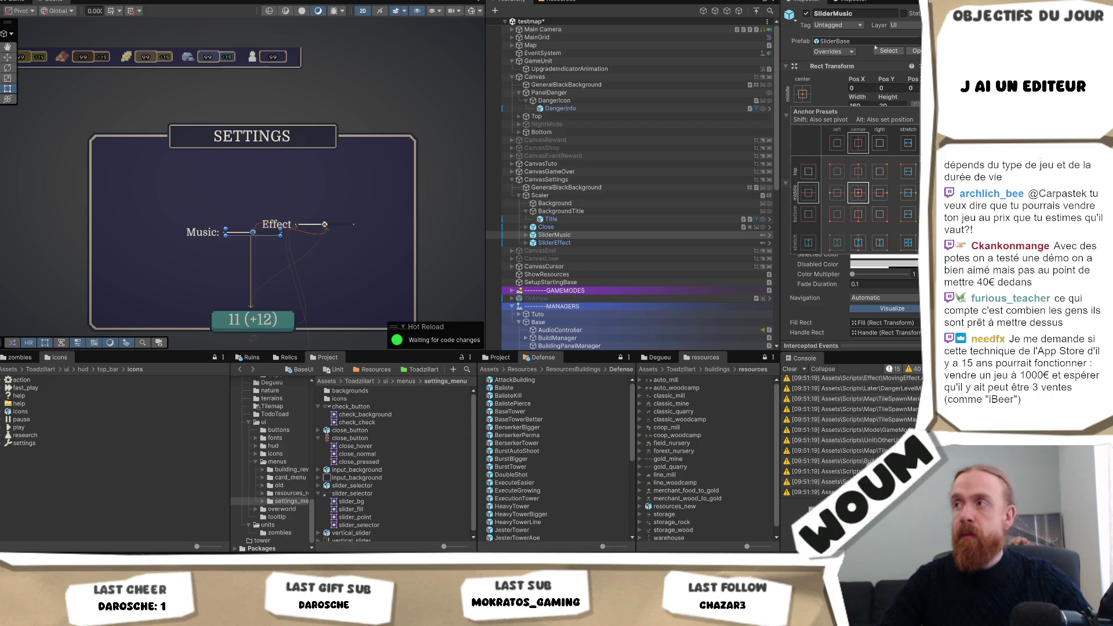
click(892, 87)
- Set the Music slider's Pos Y to 100 in the Settings panel
click(855, 105)
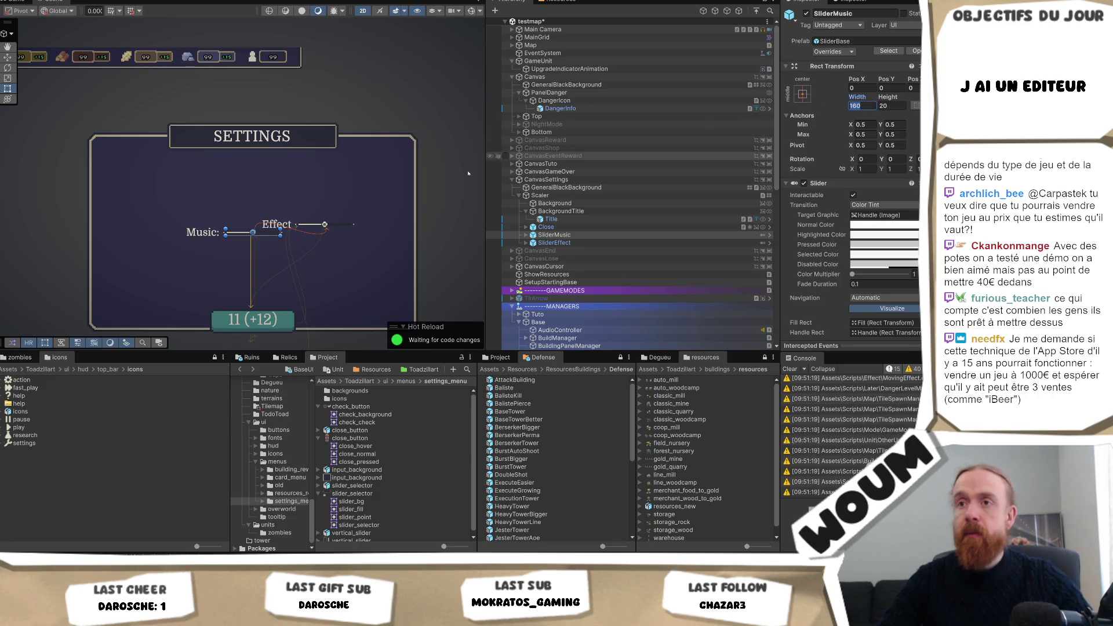
drag(880, 79, 746, 311)
click(899, 88)
text(50)
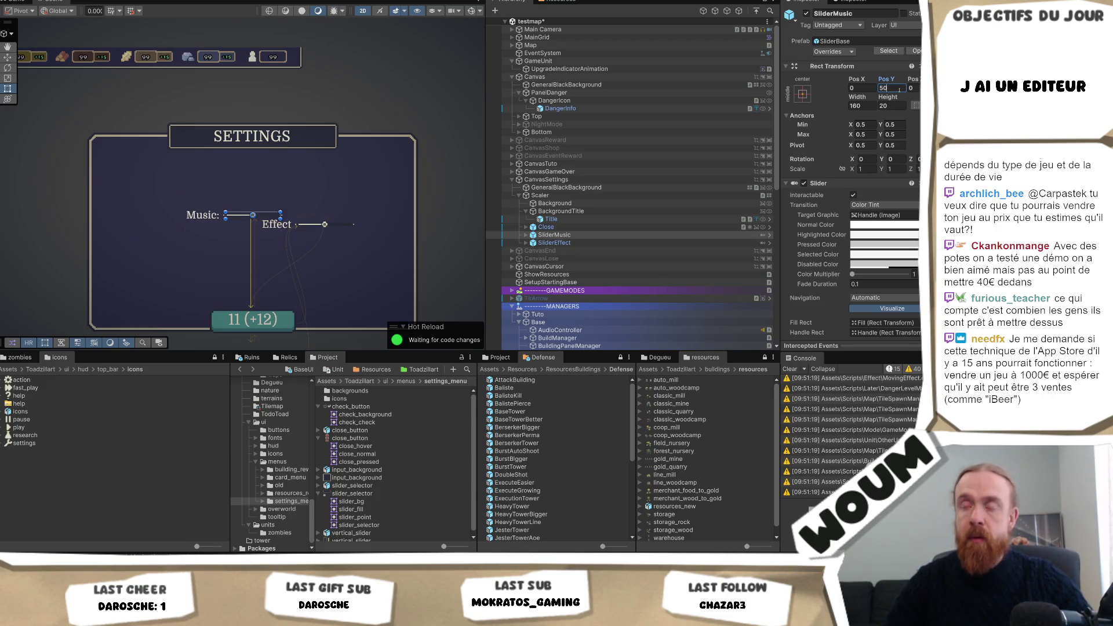
key(BackSpace)
key(BackSpace)
text(100)
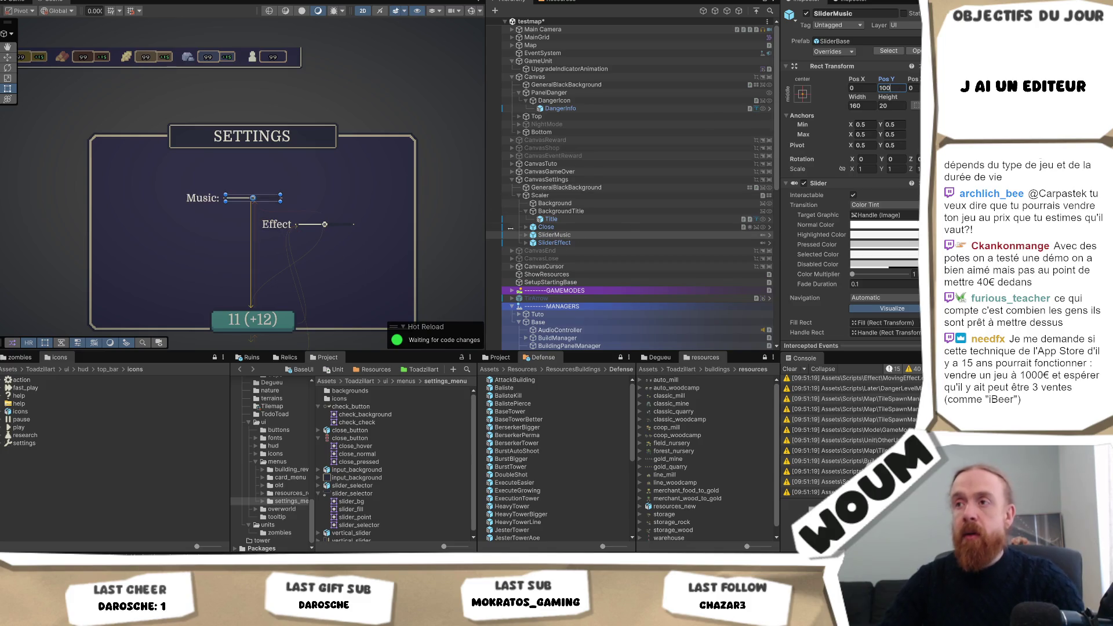
- Anchor the Effect slider middle-center so it sits at position 0, 0
click(554, 243)
click(802, 94)
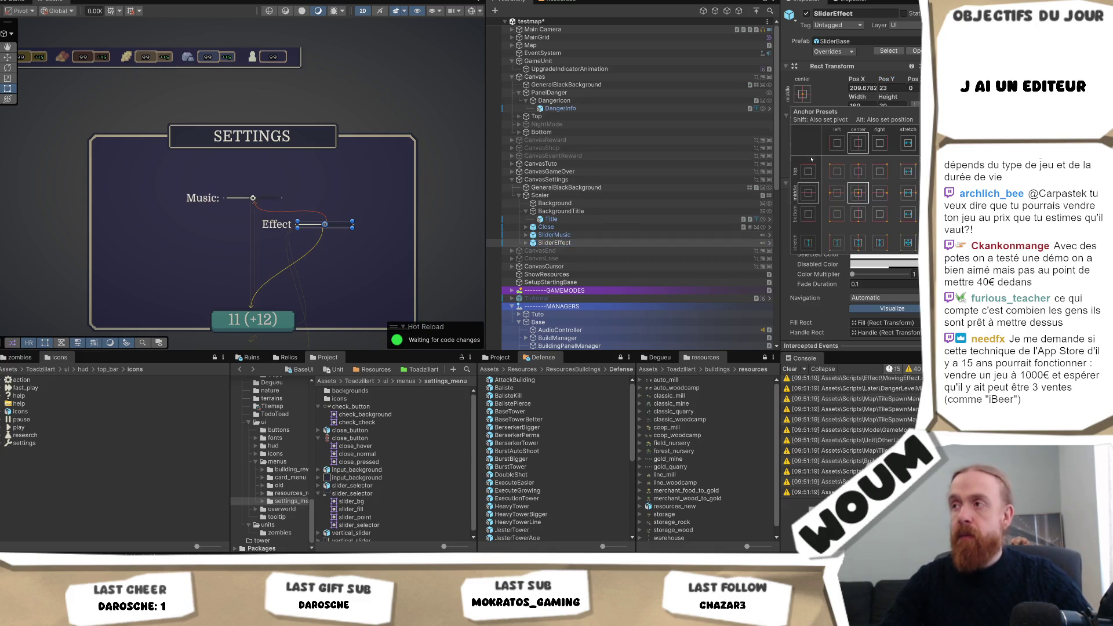
alt+click(857, 192)
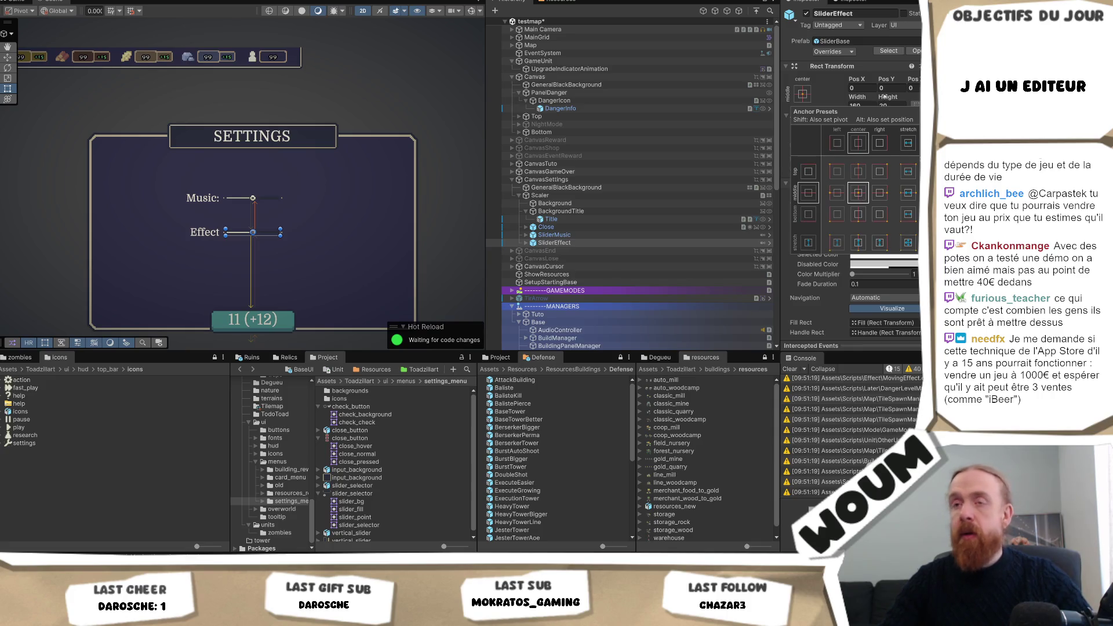
click(374, 248)
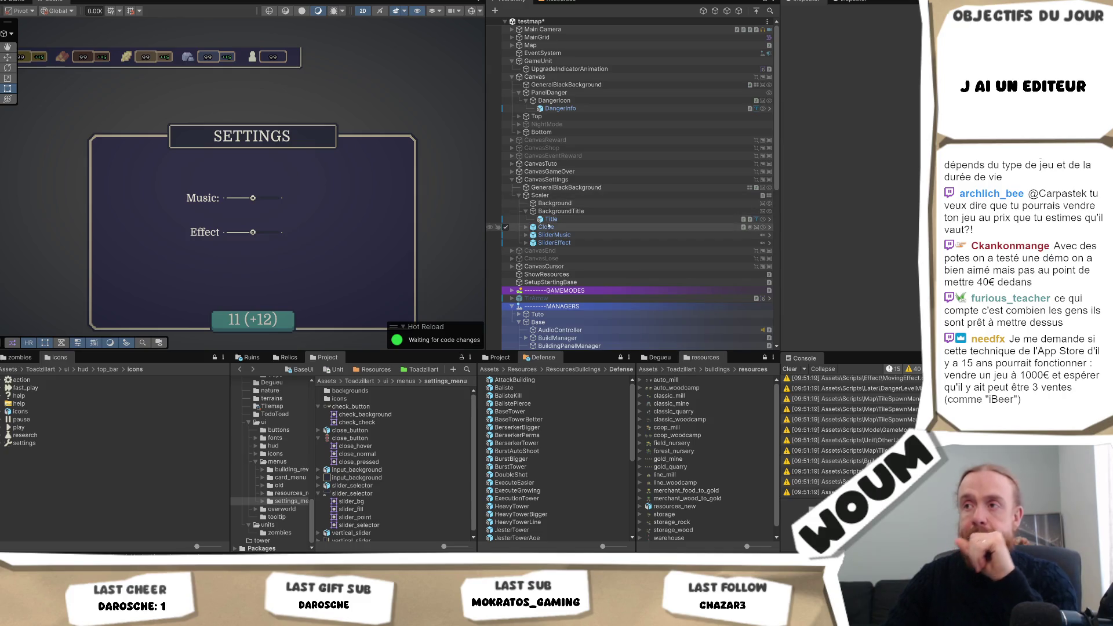
- Assign the close_normal sprite as the Close button's Source Image
click(542, 226)
click(525, 227)
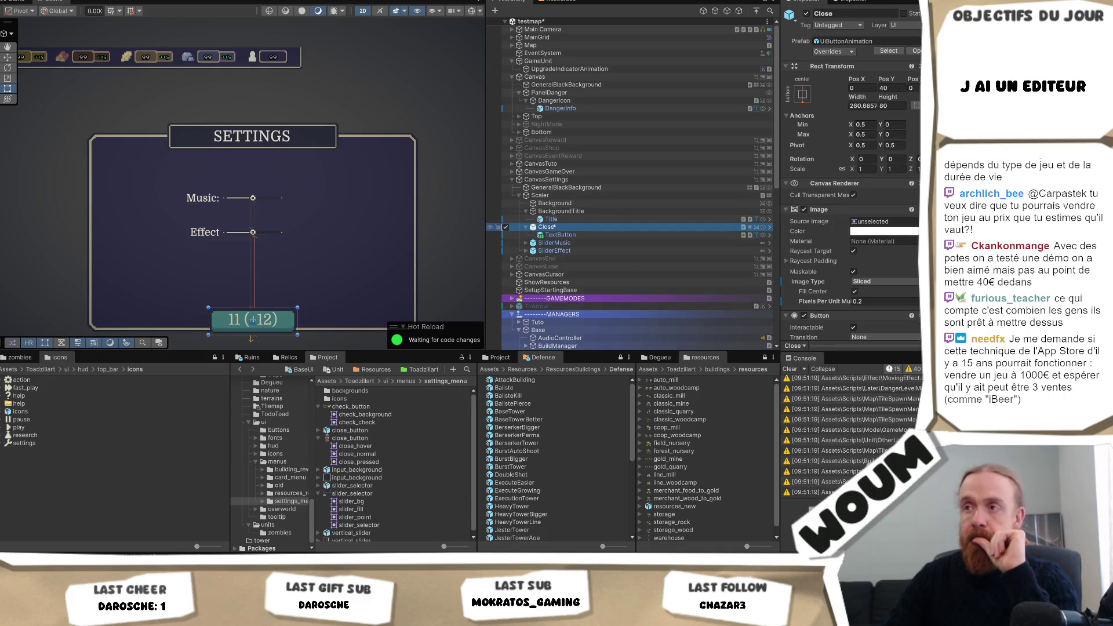
scroll(525, 227, down, 2)
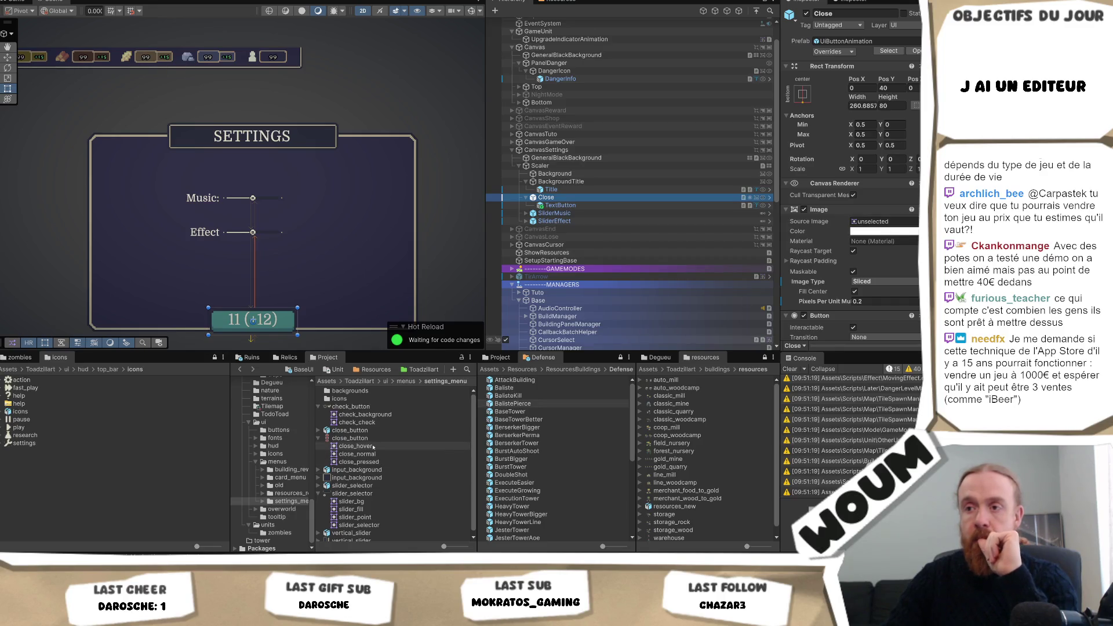
drag(374, 453, 874, 226)
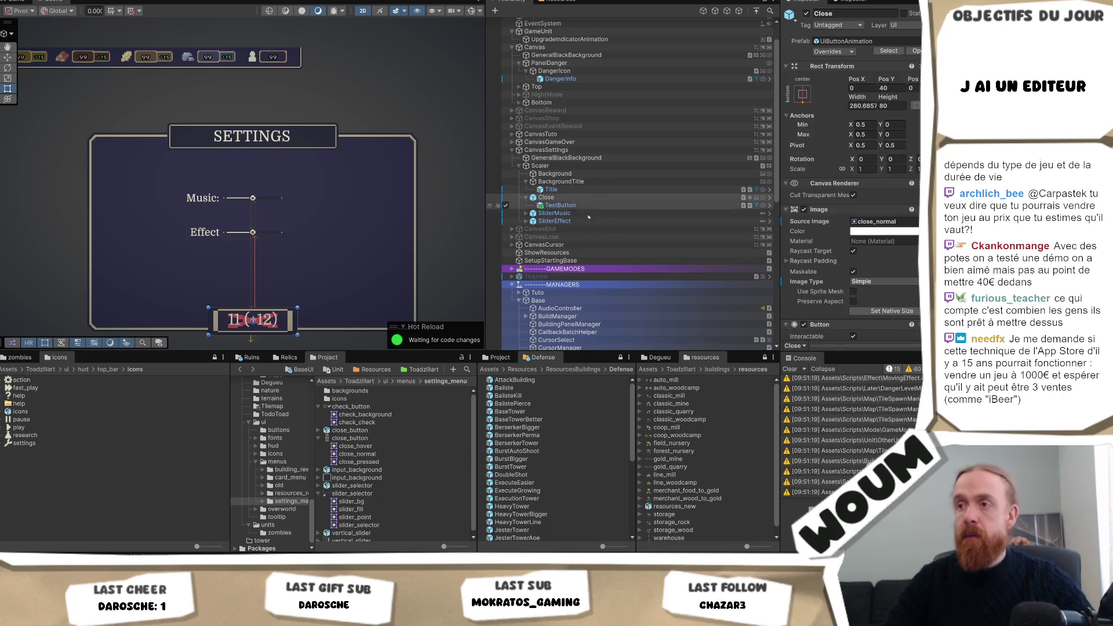
click(357, 440)
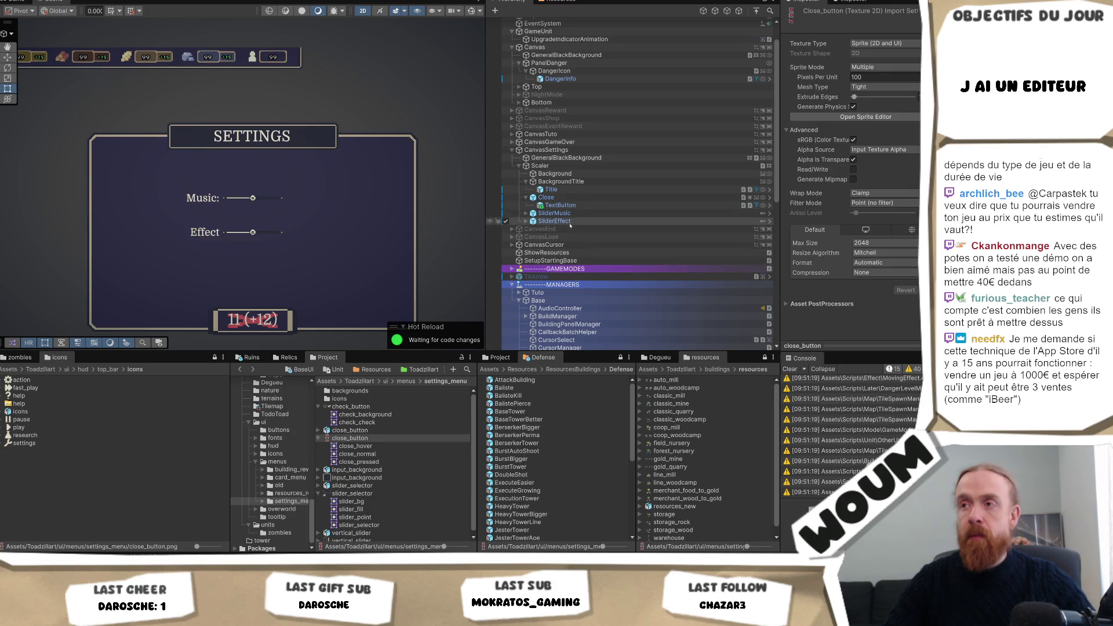
- Resize the Close button to width 54 and height 57
click(575, 199)
click(870, 106)
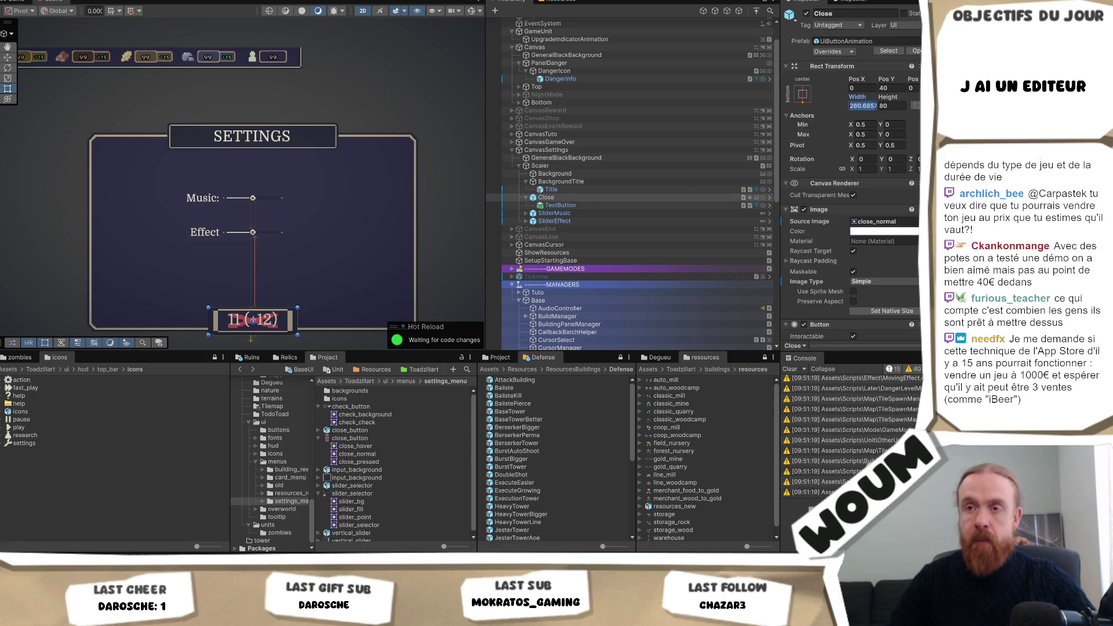
text(54)
key(Tab)
text(57)
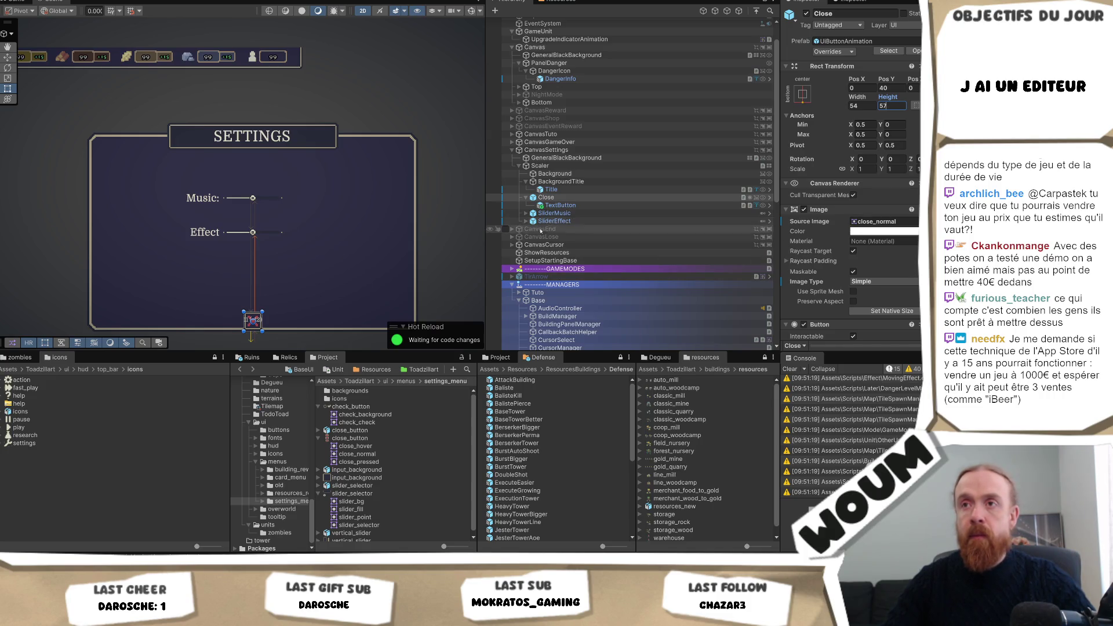
click(580, 206)
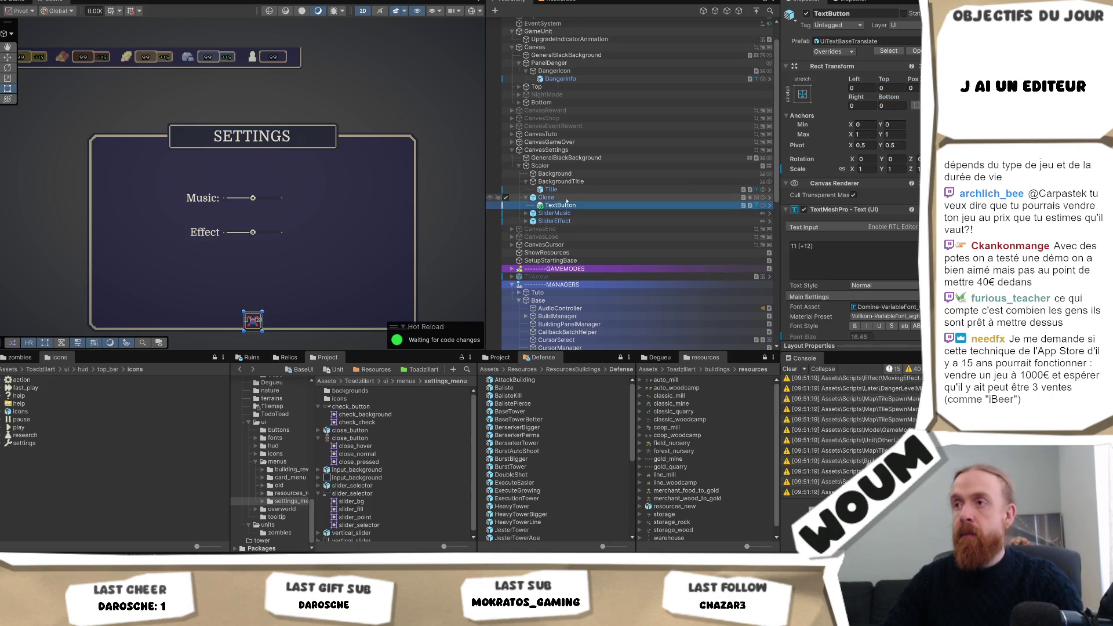
- Hide the Close button's text label and set close_normal as its Normal Sprite
click(807, 13)
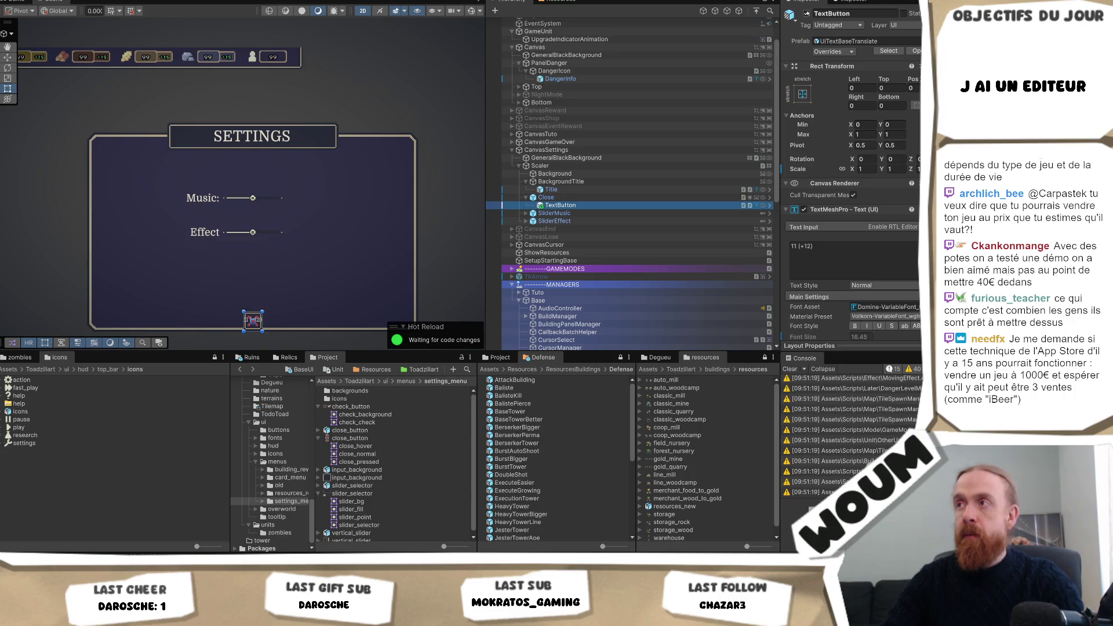
click(546, 197)
scroll(852, 174, down, 5)
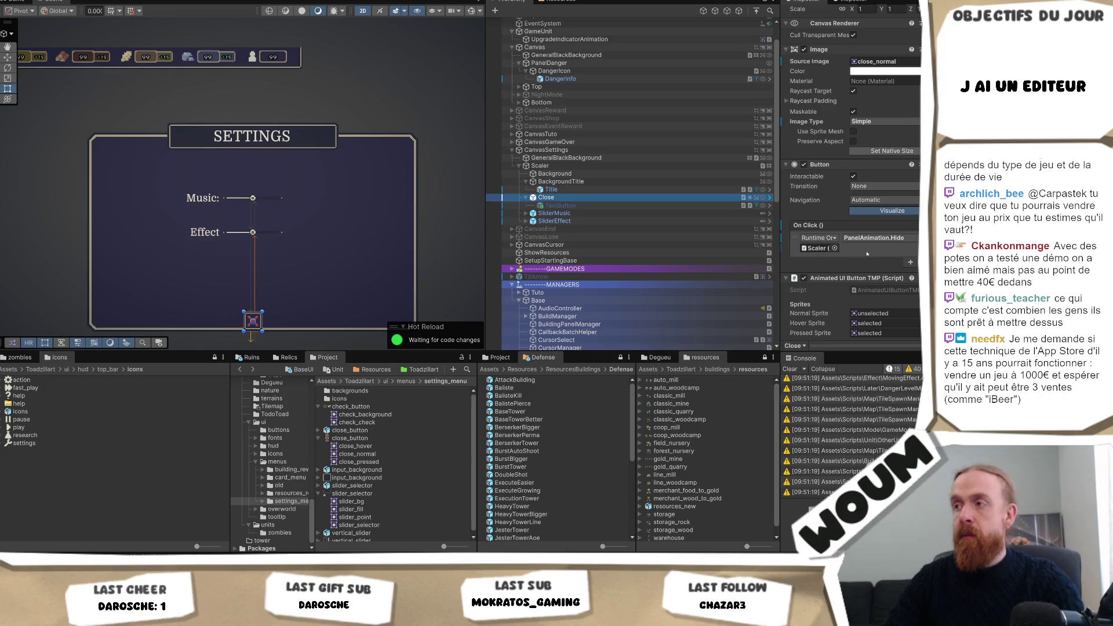
scroll(867, 253, down, 3)
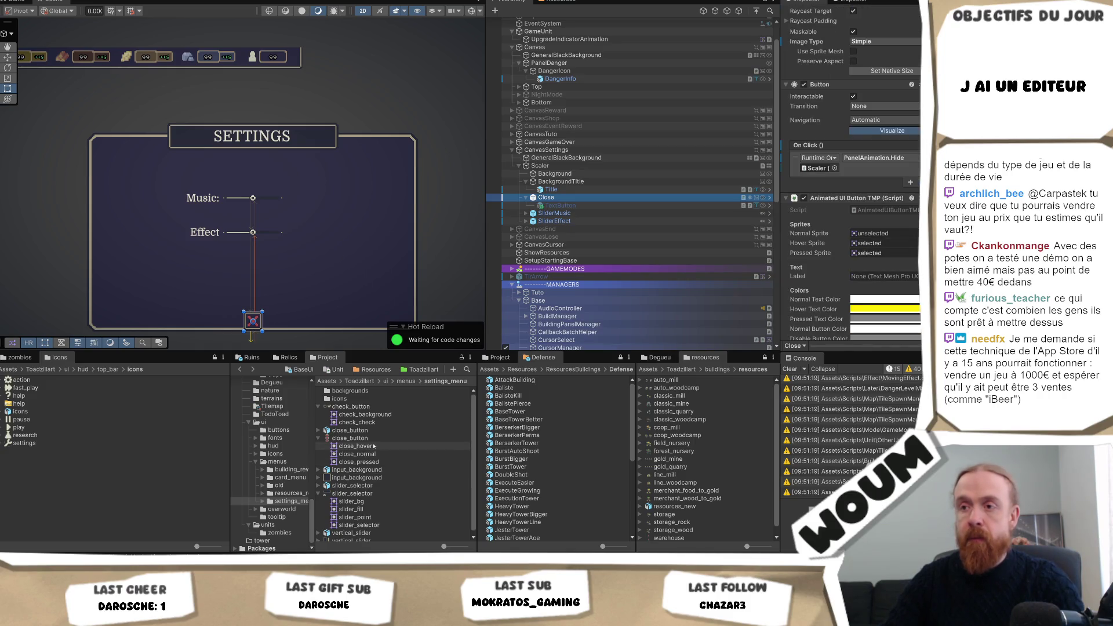
drag(372, 448, 881, 235)
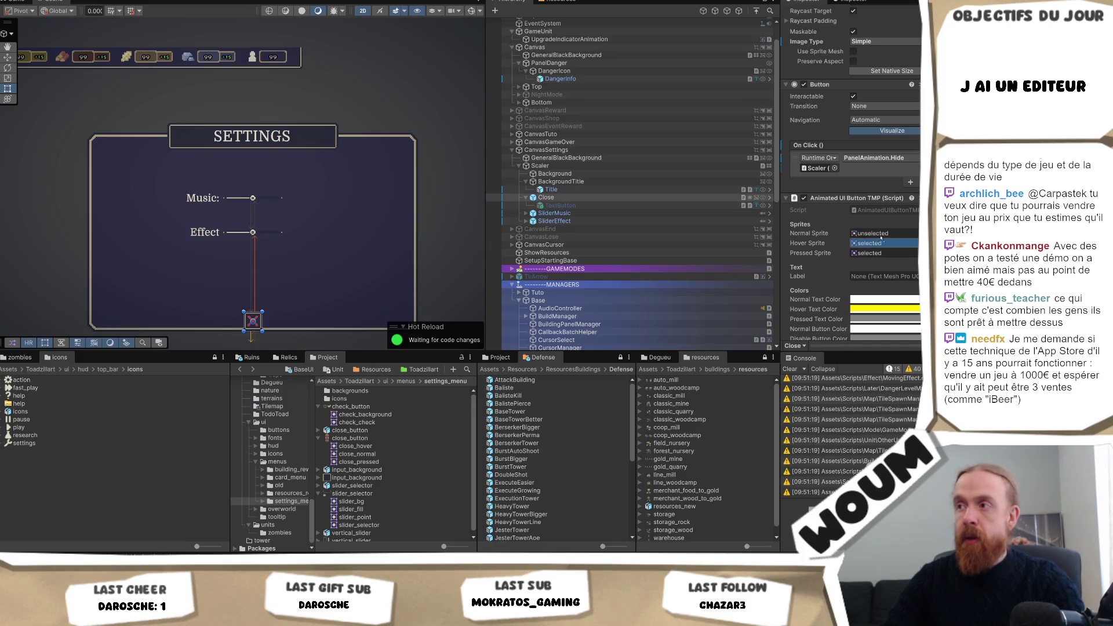
- Fill the Hover, Normal and Pressed sprite slots with close_hover, close_normal and close_pressed
click(870, 243)
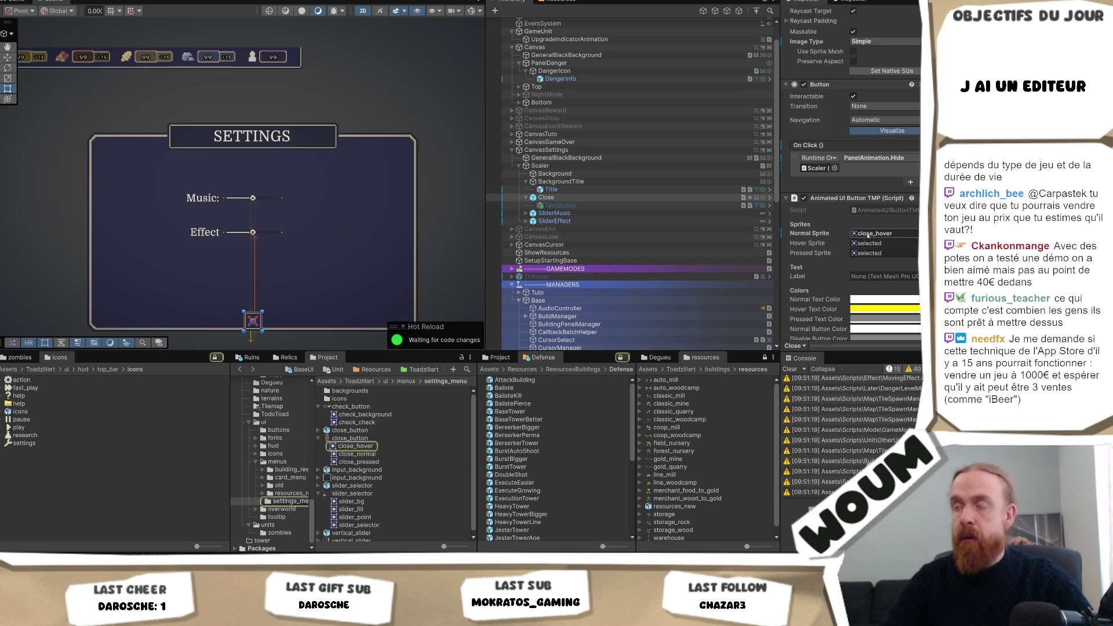
key(ctrl+v)
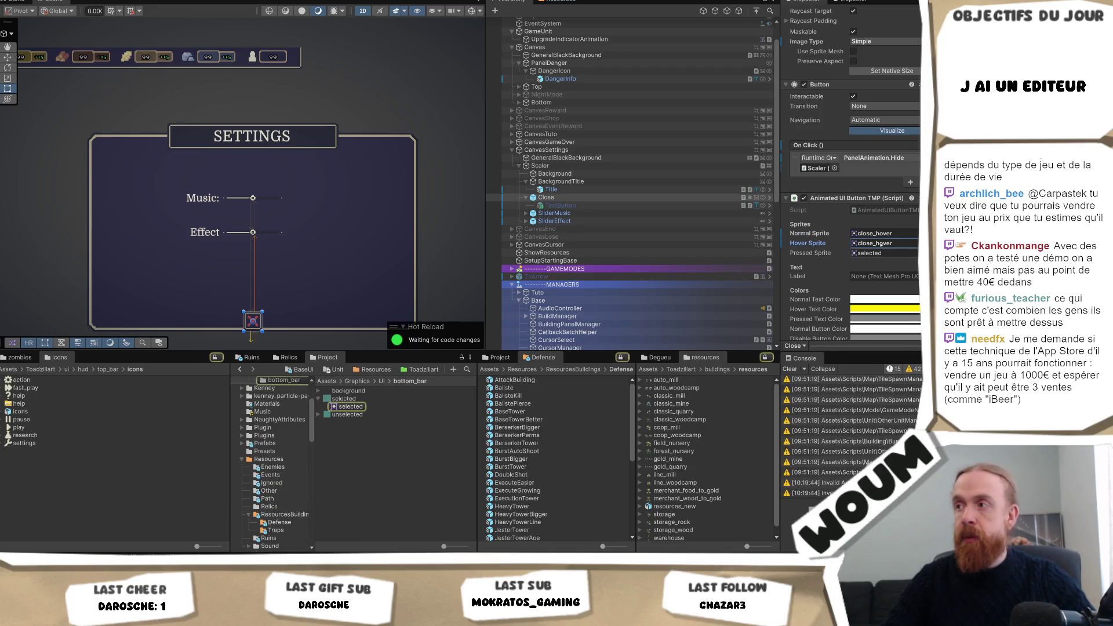
click(889, 234)
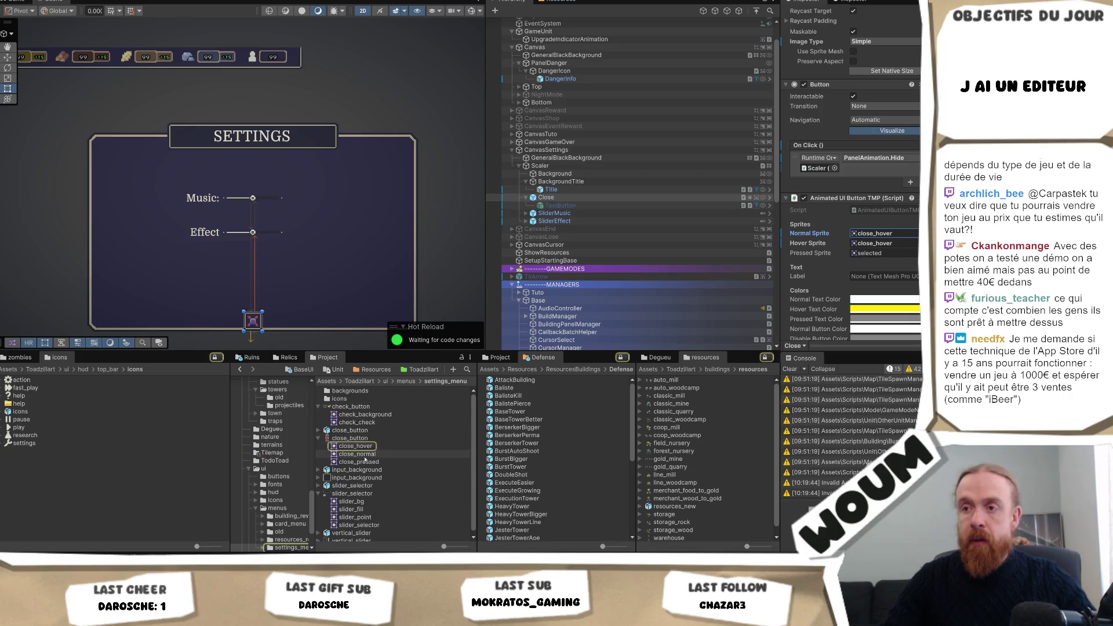
key(ctrl+v)
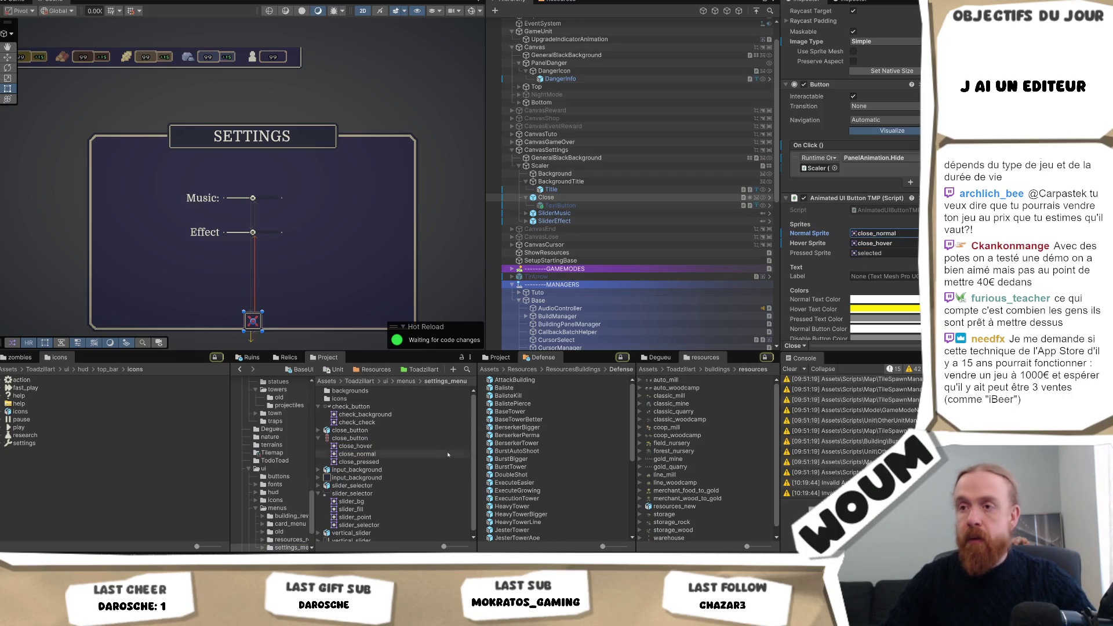
scroll(899, 252, down, 2)
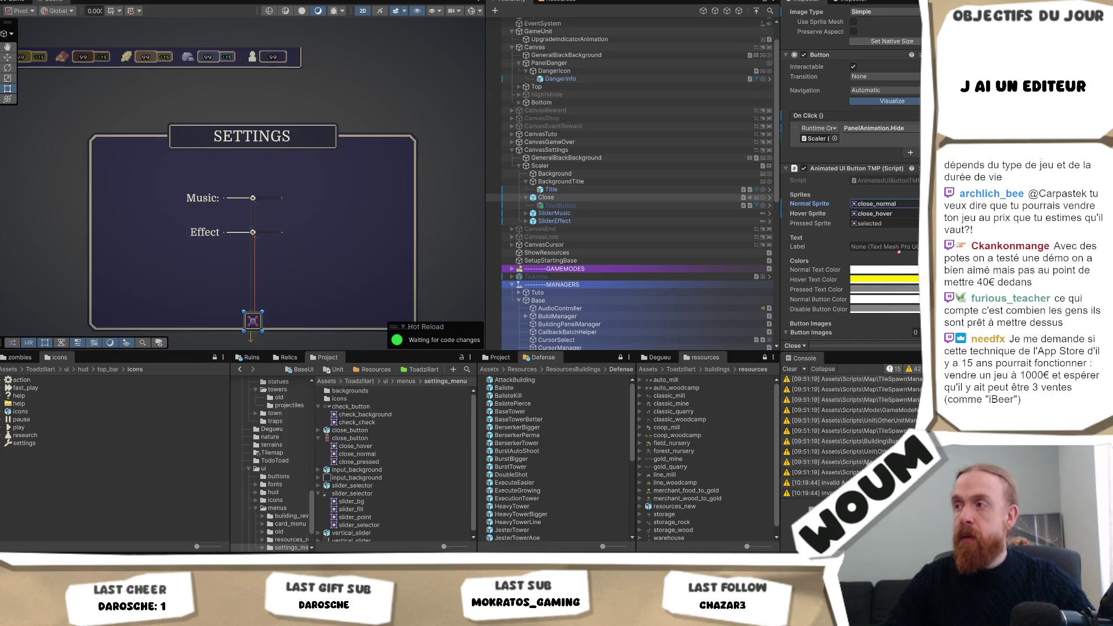
key(ctrl+v)
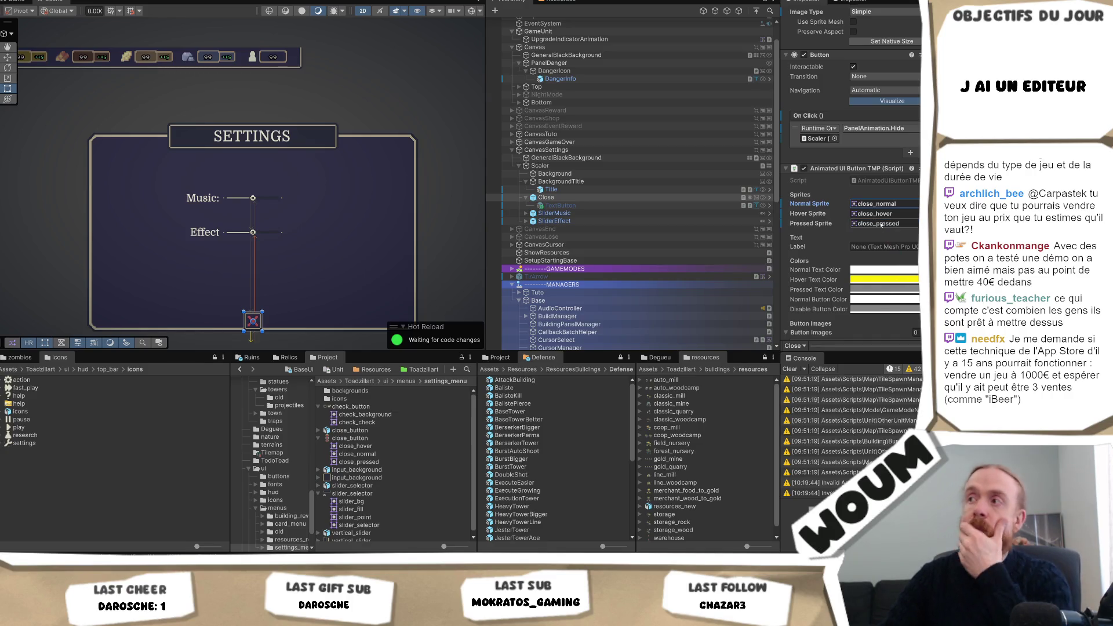
scroll(886, 225, up, 10)
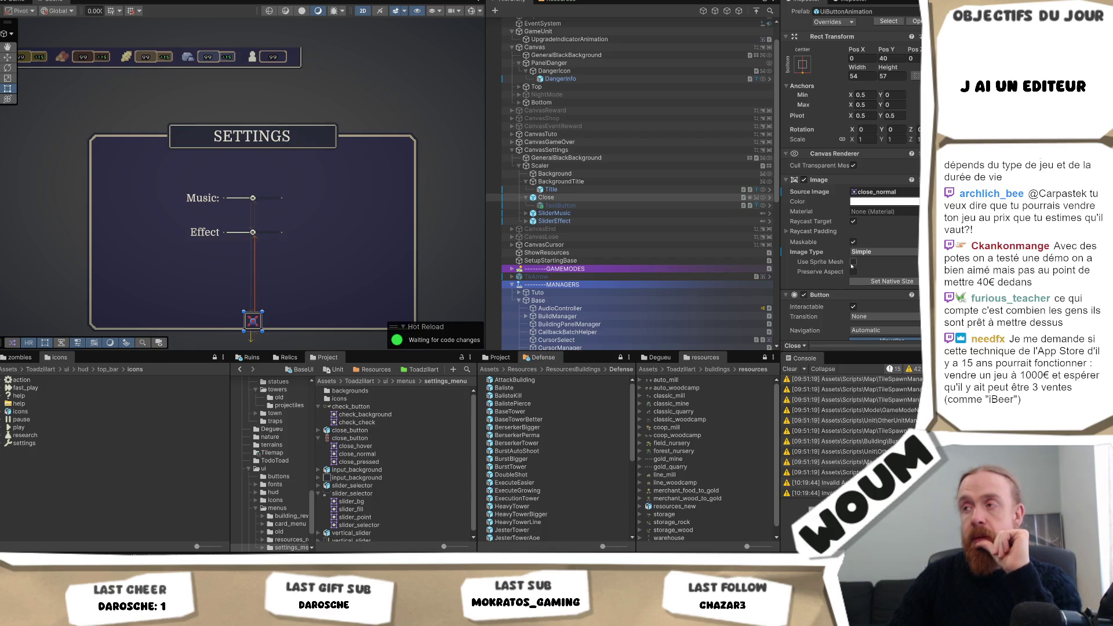
scroll(879, 273, down, 10)
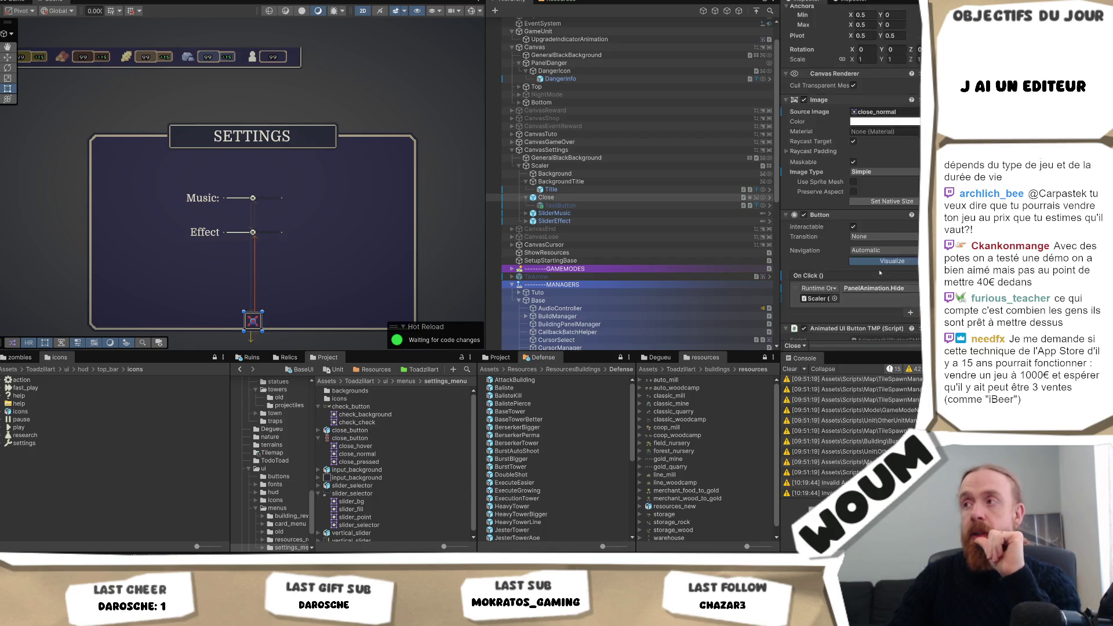
scroll(878, 279, down, 5)
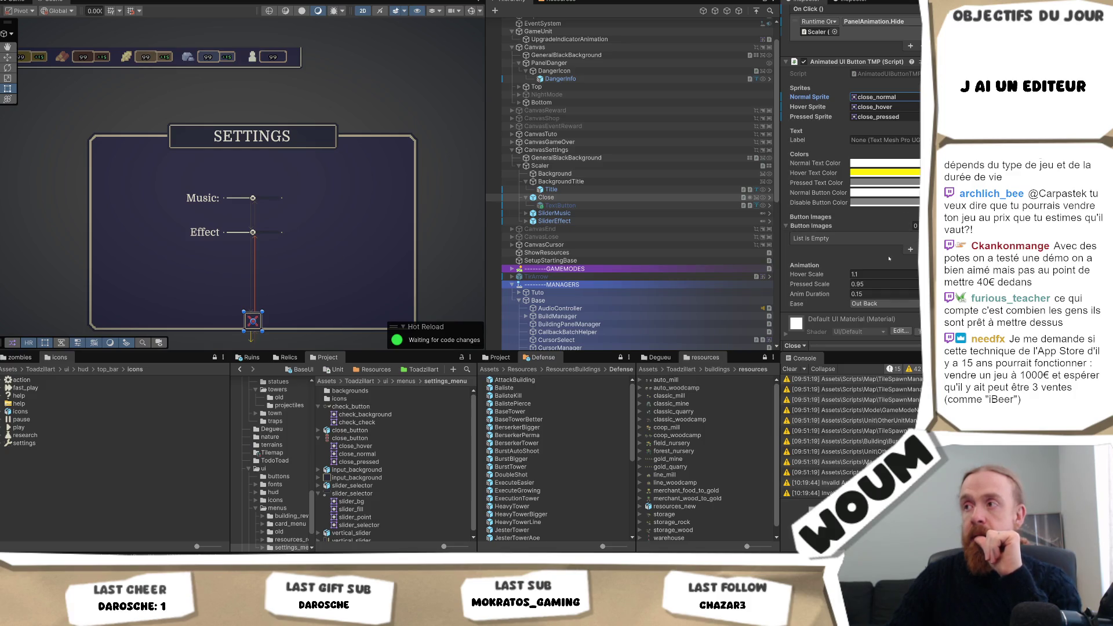
scroll(882, 260, down, 2)
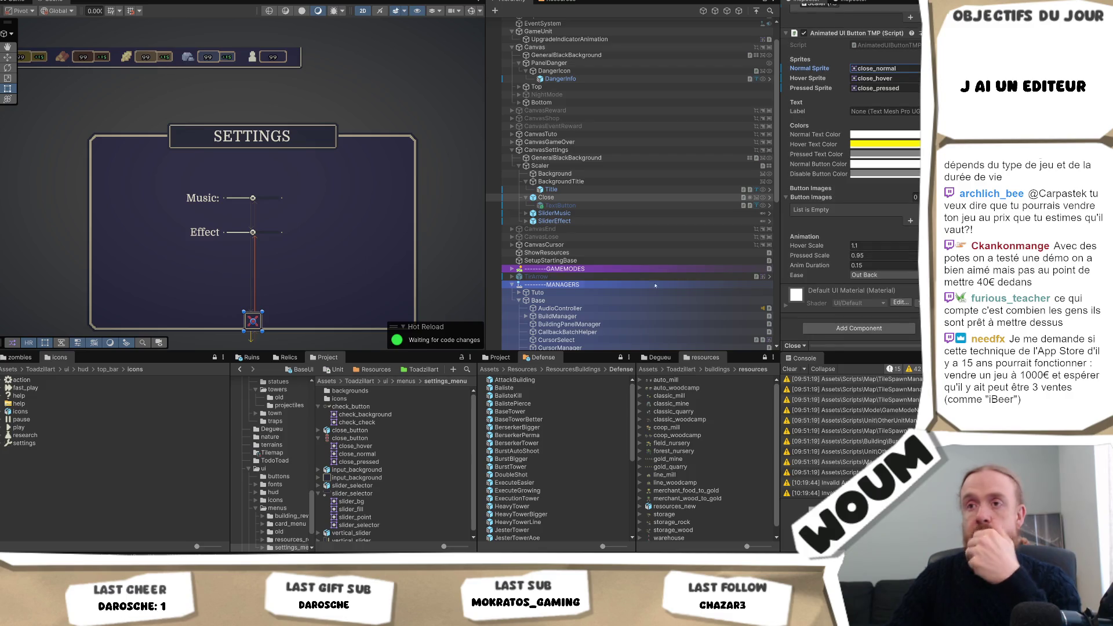
scroll(695, 145, up, 2)
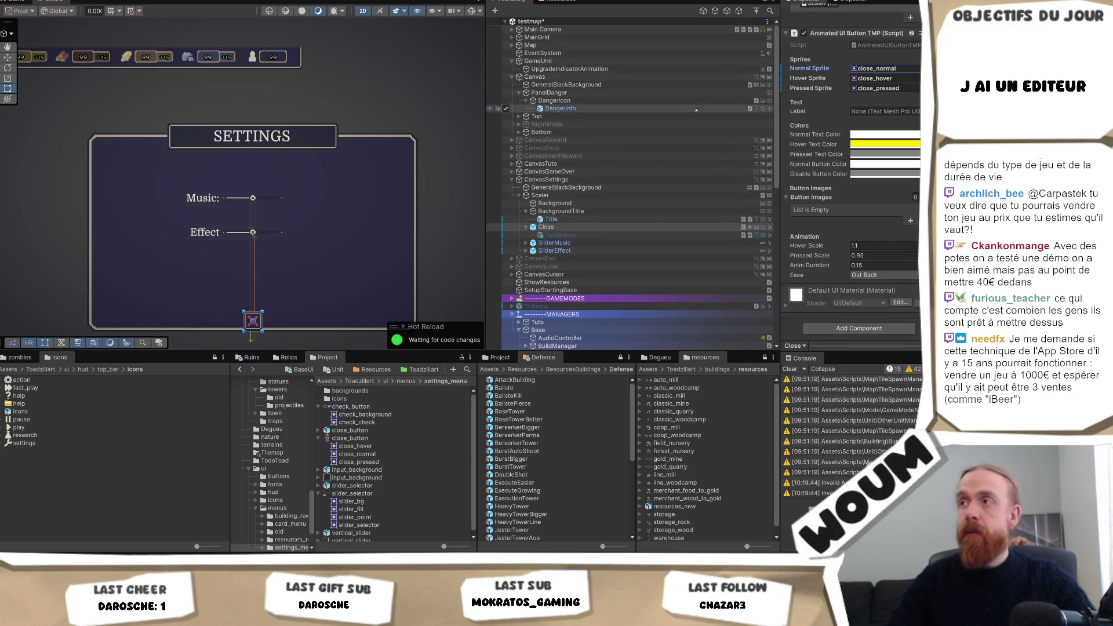
scroll(852, 174, up, 8)
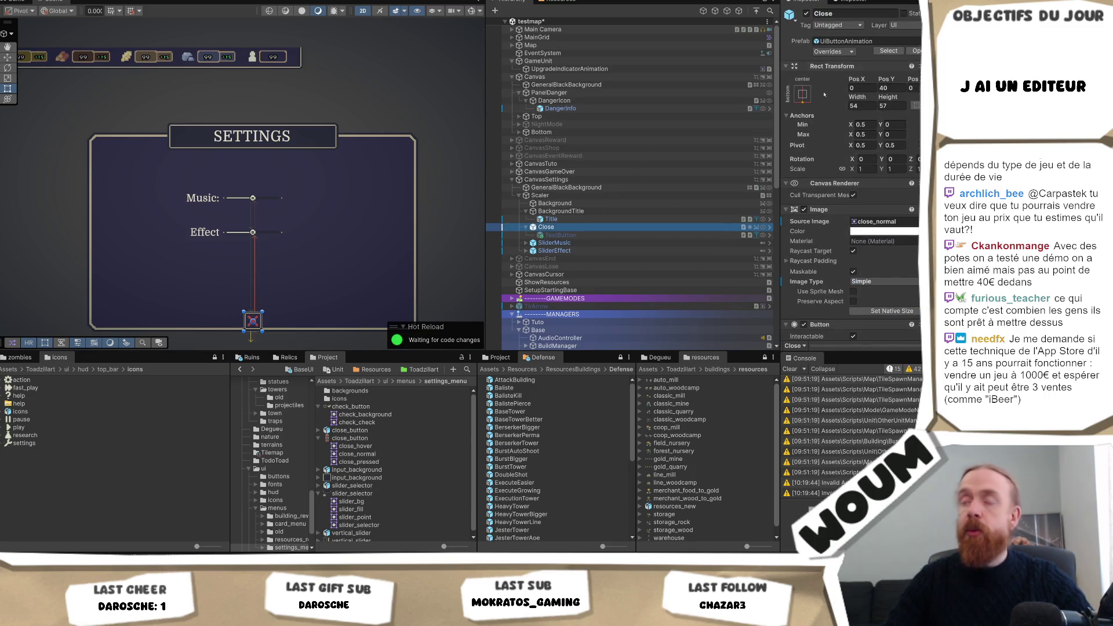
click(554, 225)
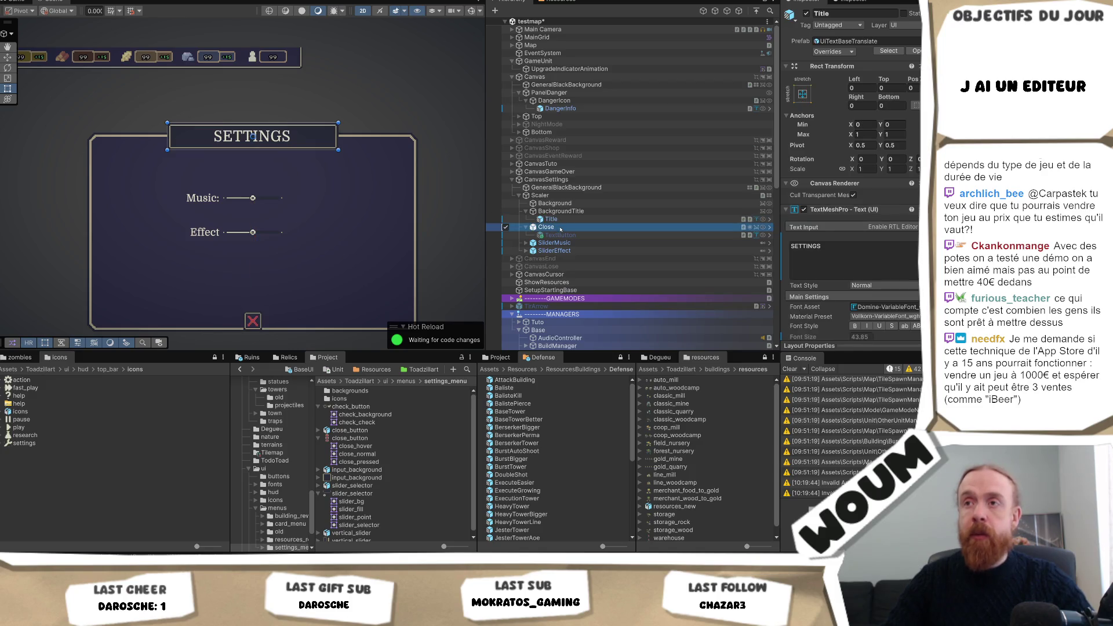
- Anchor the Close button top-right with pivot and position, nudging it onto the panel corner
click(802, 94)
alt+click(882, 171)
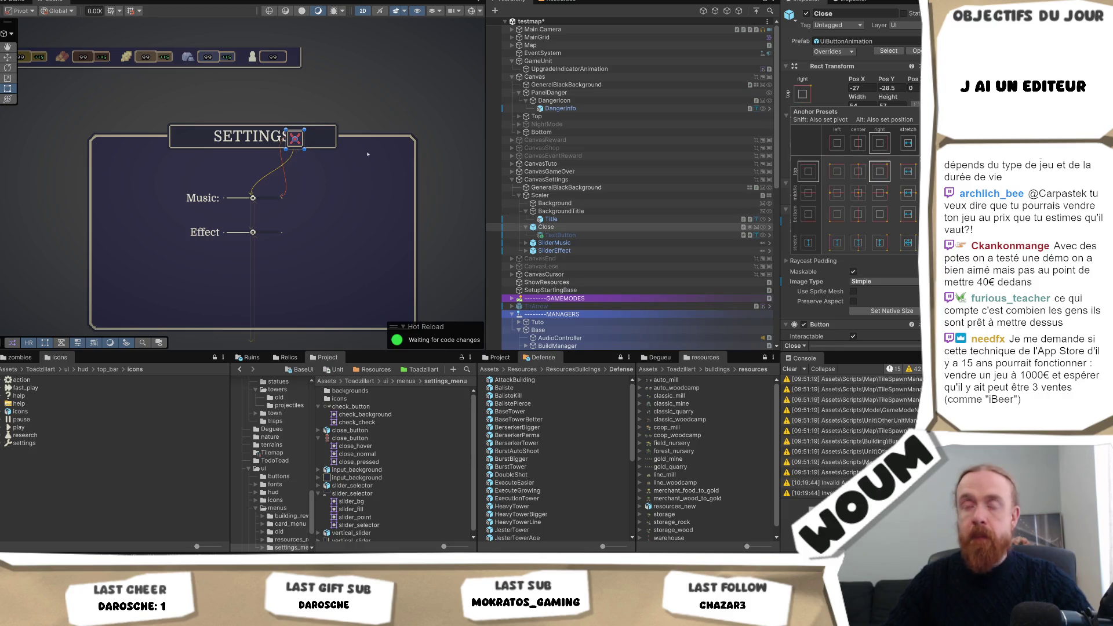
key(w)
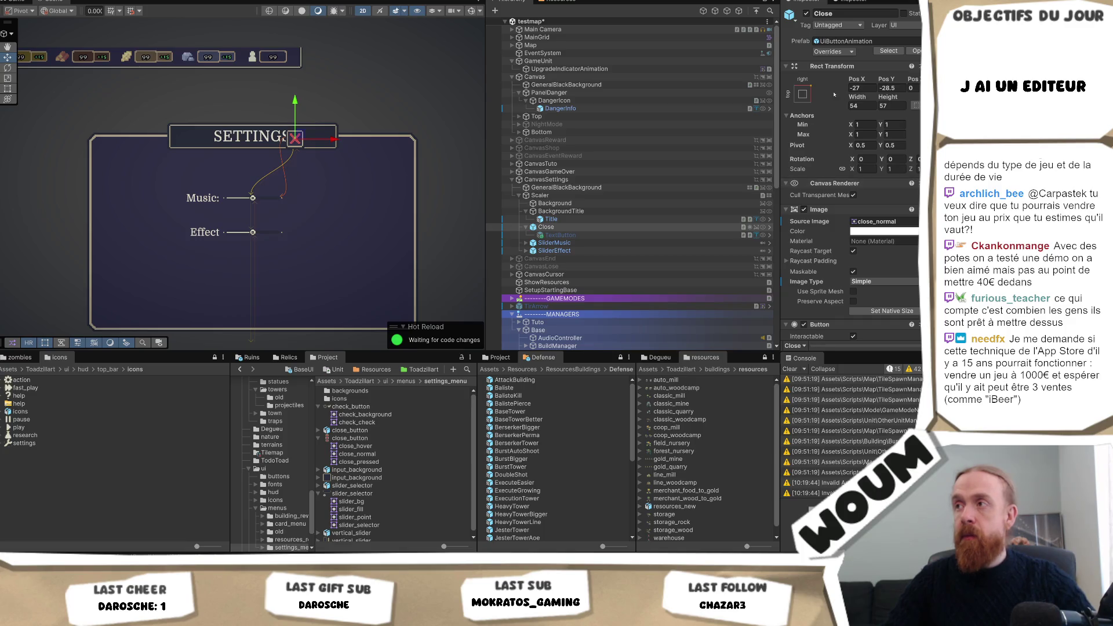
key(alt)
key(shift)
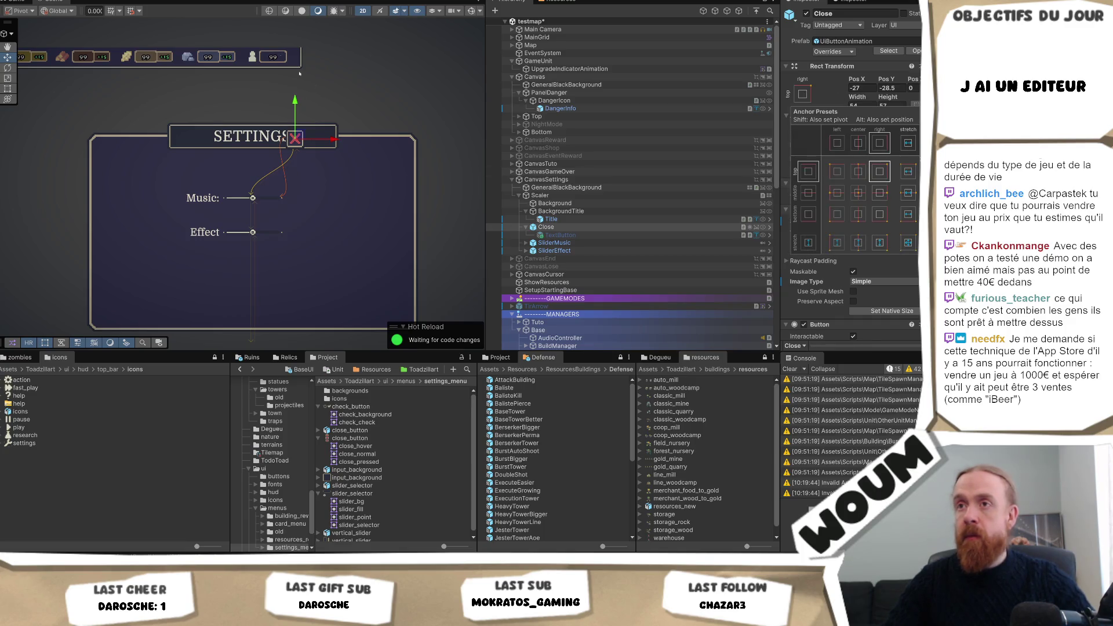
alt+shift+click(879, 171)
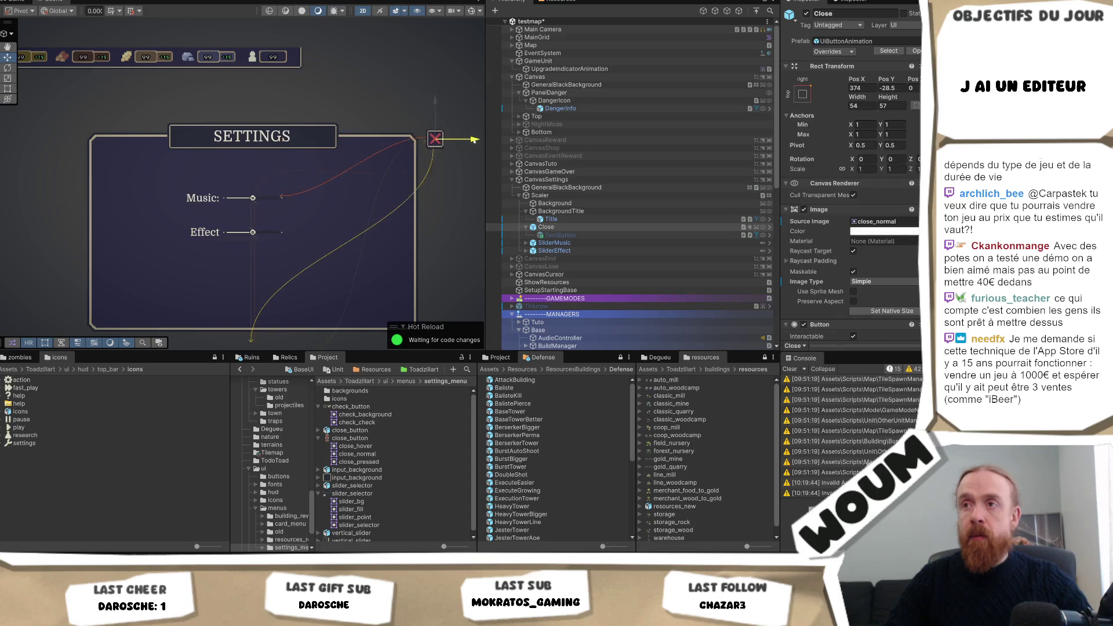
drag(422, 116, 423, 113)
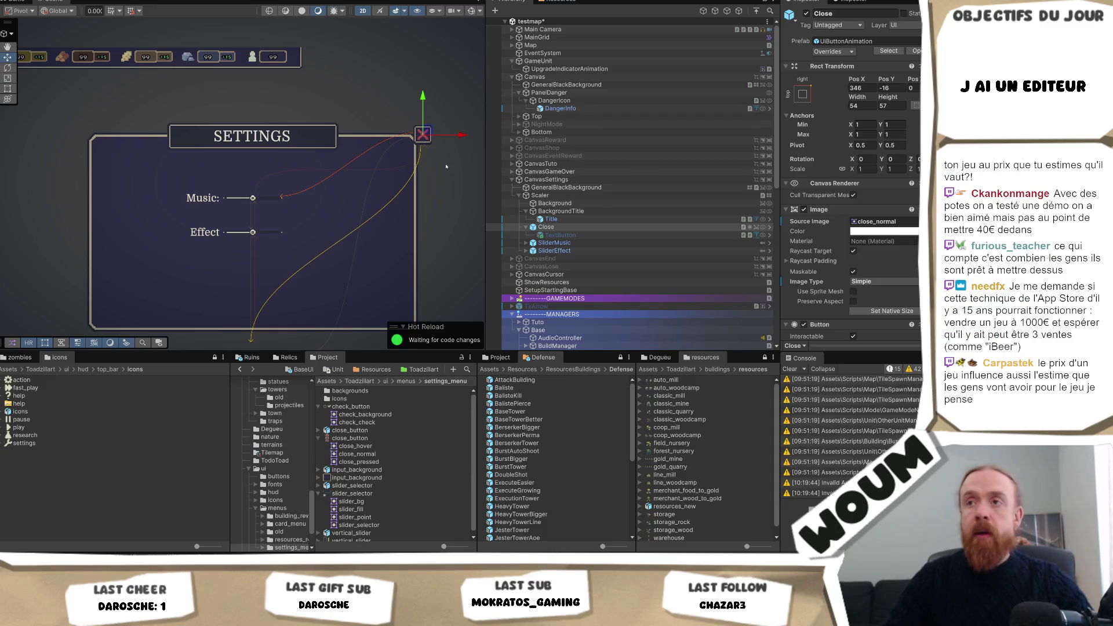
drag(465, 134, 474, 136)
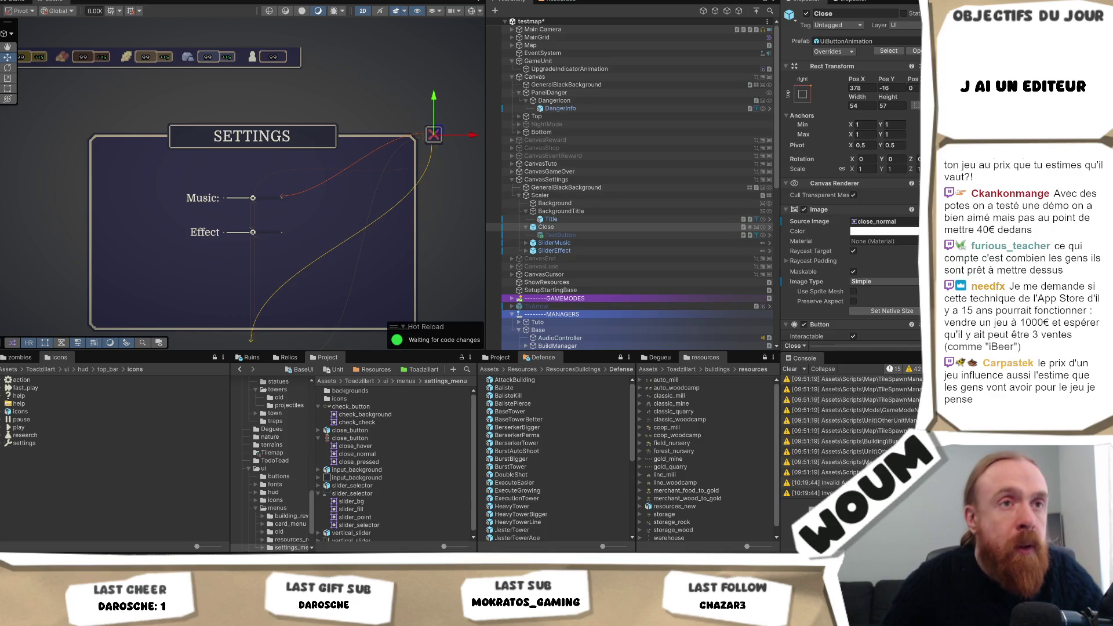
- Set the Close button's Pos Y to -37 and switch to the Game view
scroll(434, 141, up, 5)
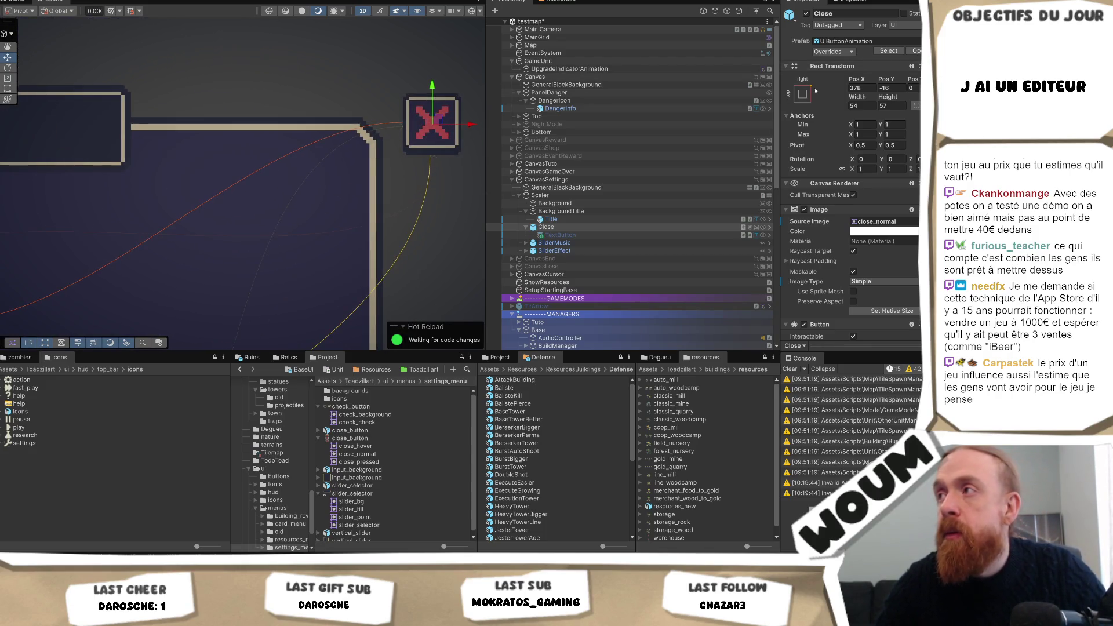
click(897, 89)
text(0)
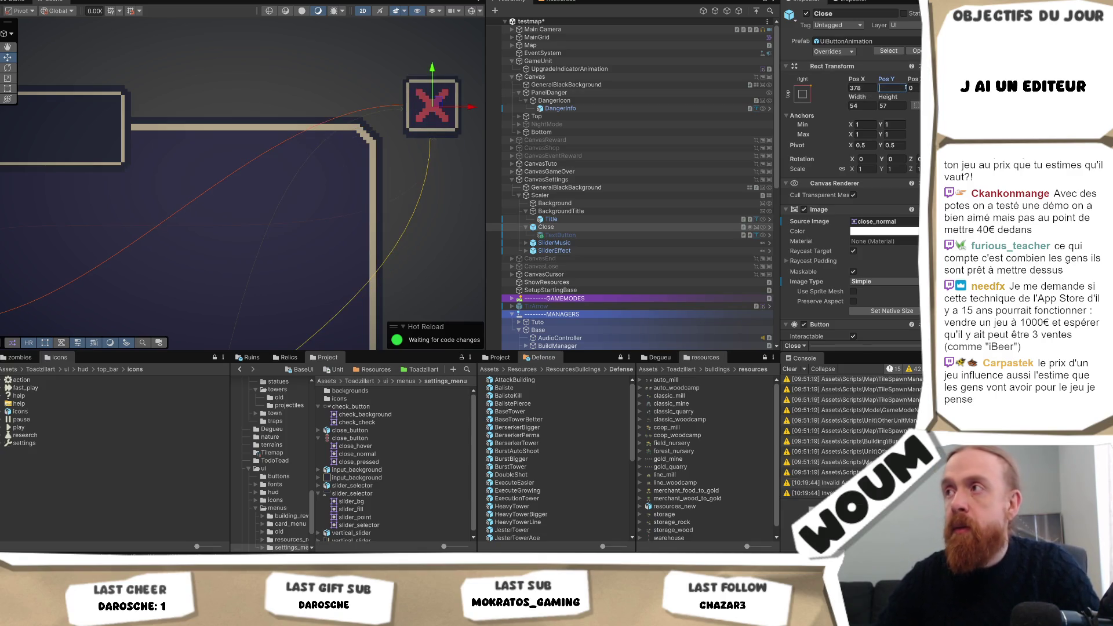
drag(431, 70, 421, 113)
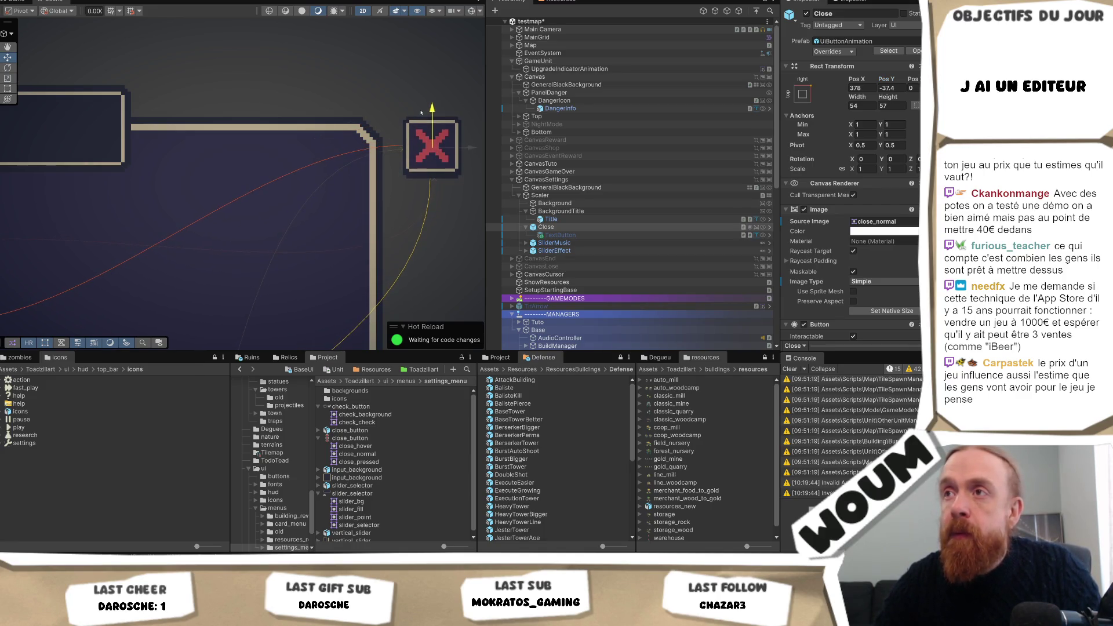
click(886, 87)
key(BackSpace)
key(BackSpace)
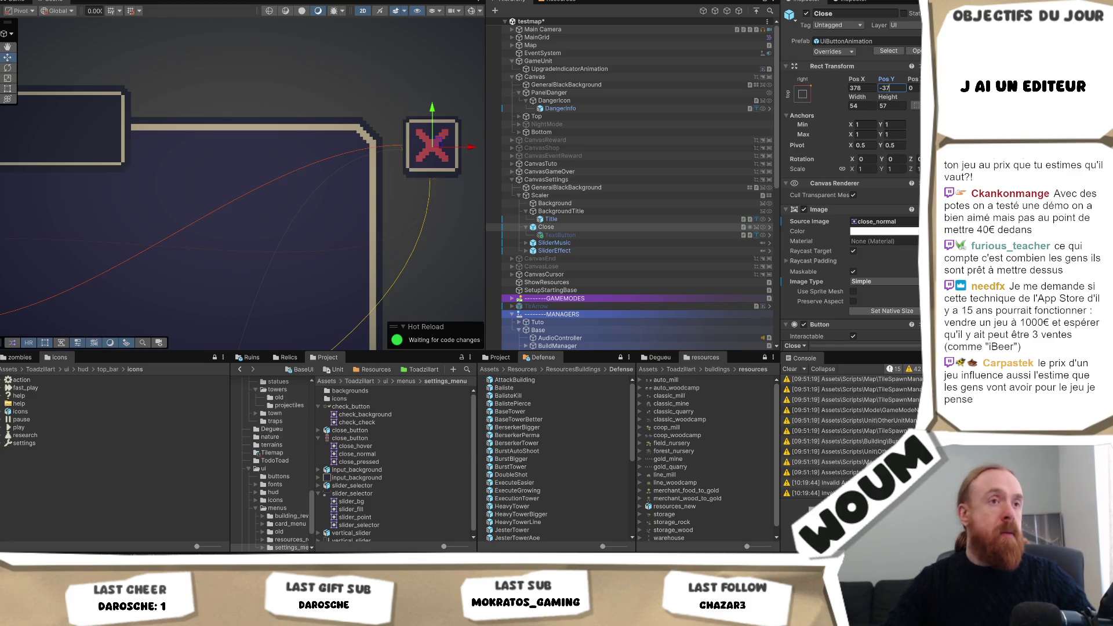
key(Return)
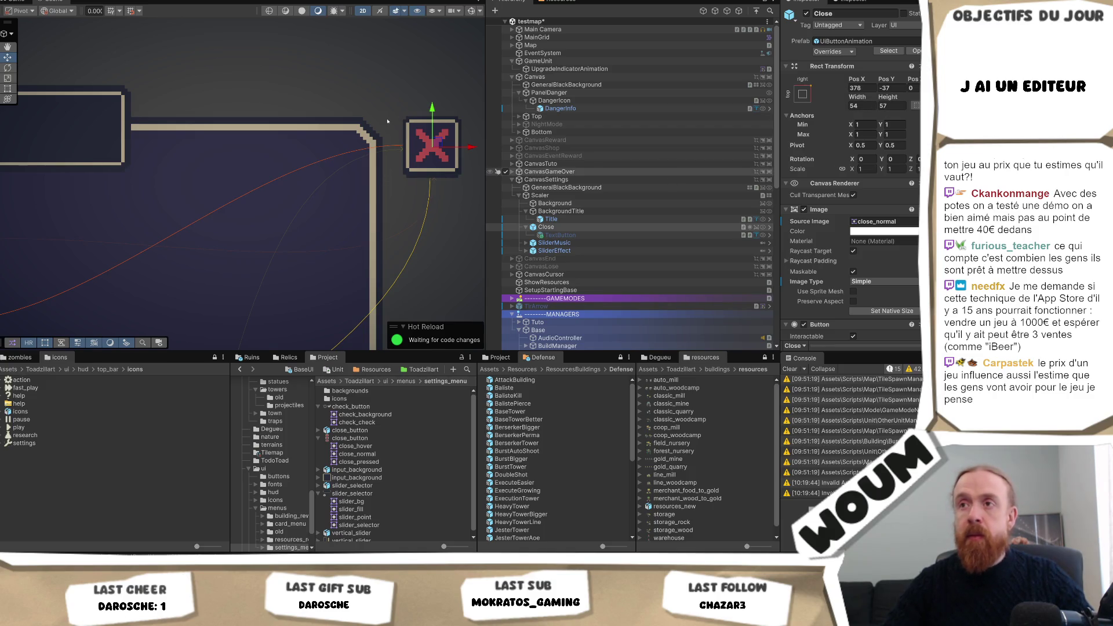
click(18, 2)
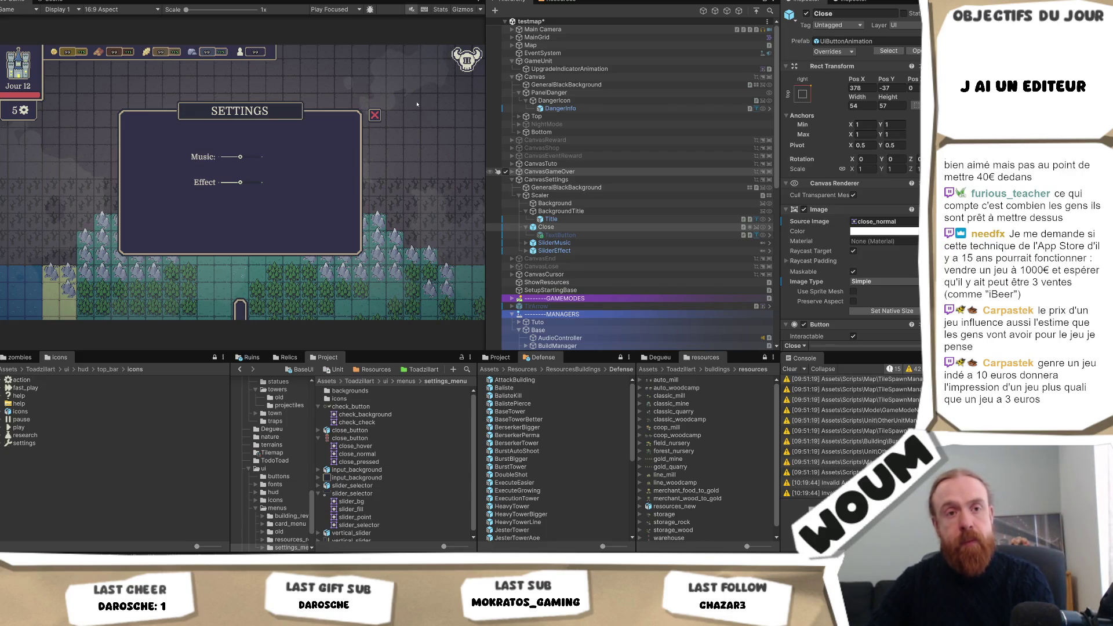
- Widen the Game view panel, then maximize it and restore the normal editor layout
mouse_move(487, 132)
mouse_down()
mouse_move(617, 147)
mouse_move(546, 153)
mouse_up()
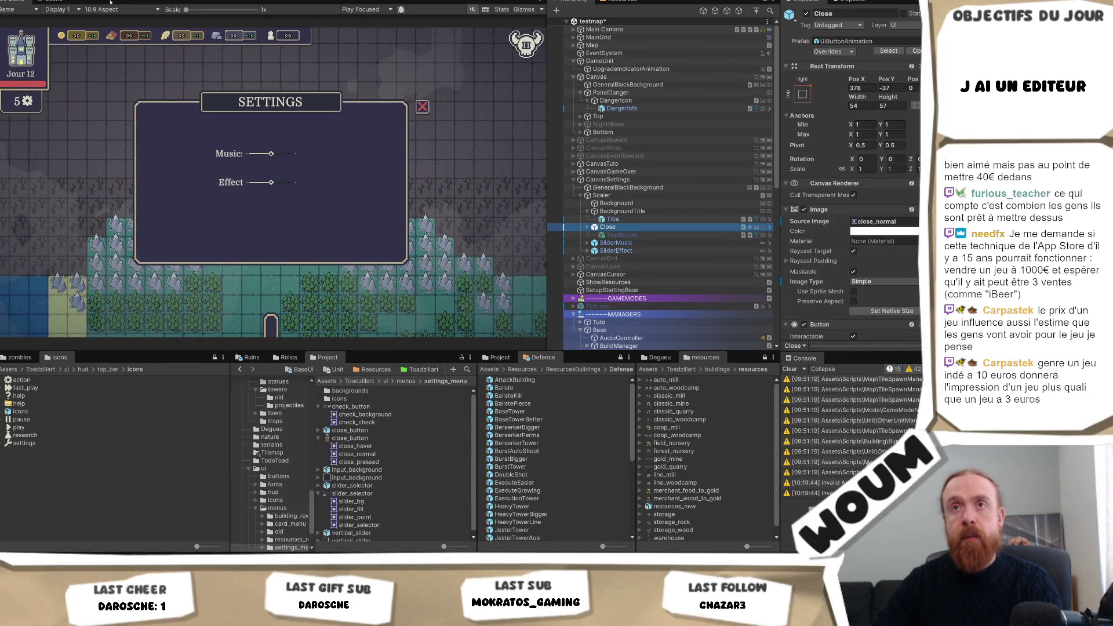
right_click(23, 2)
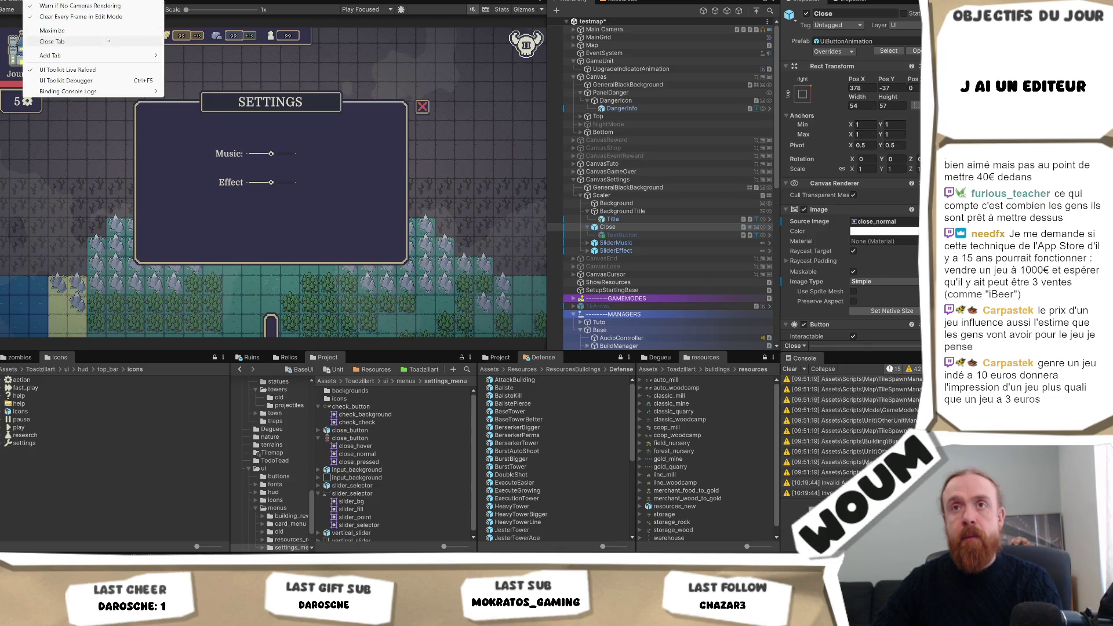
click(63, 30)
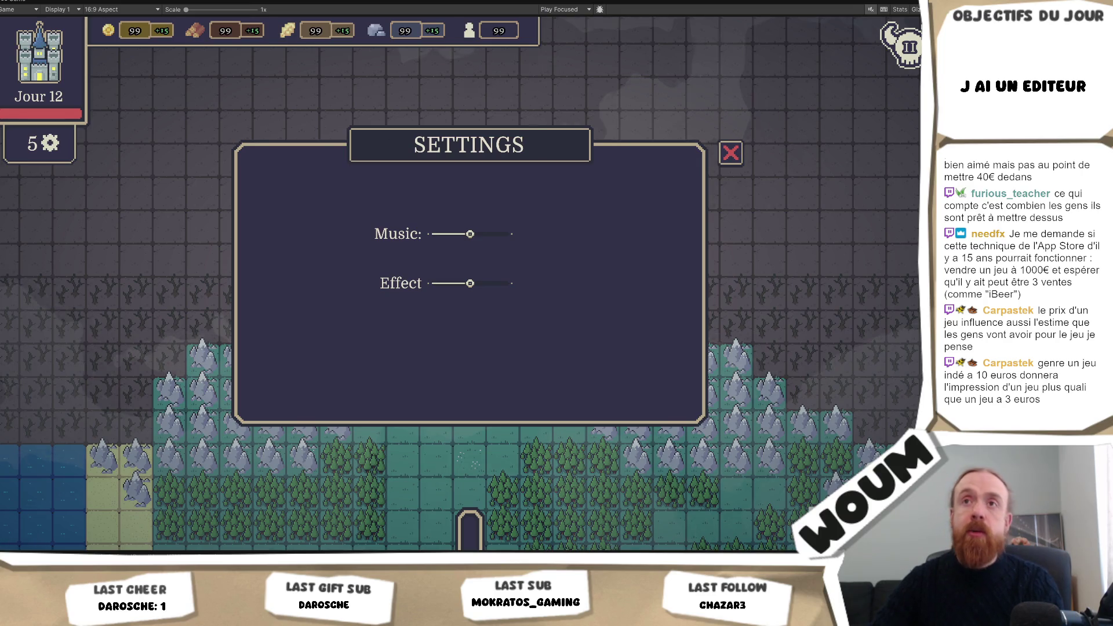
right_click(12, 2)
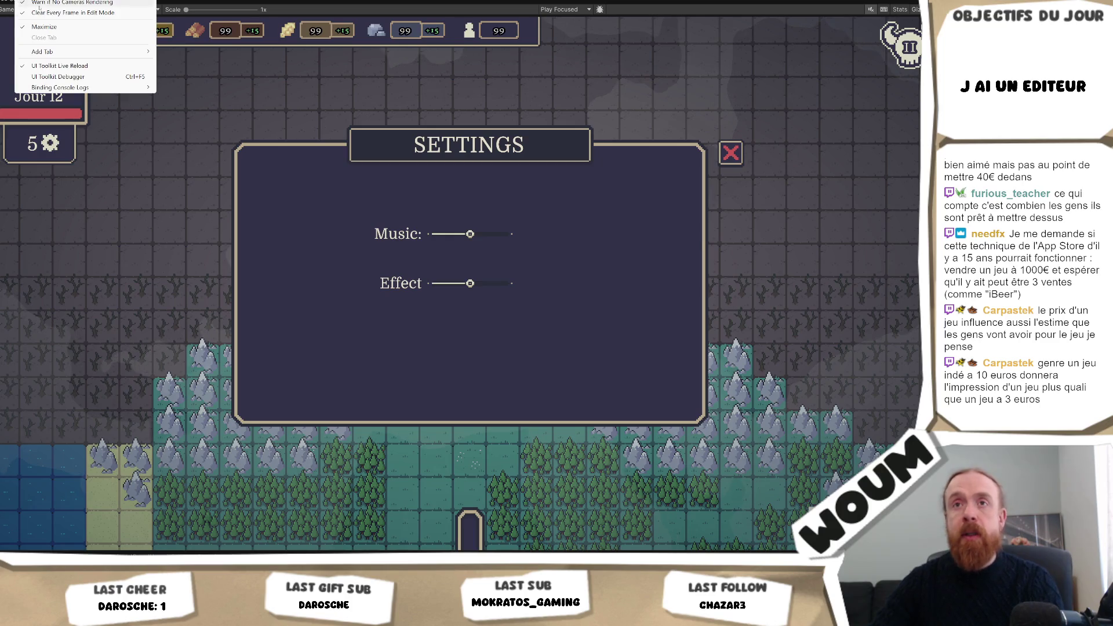
click(87, 26)
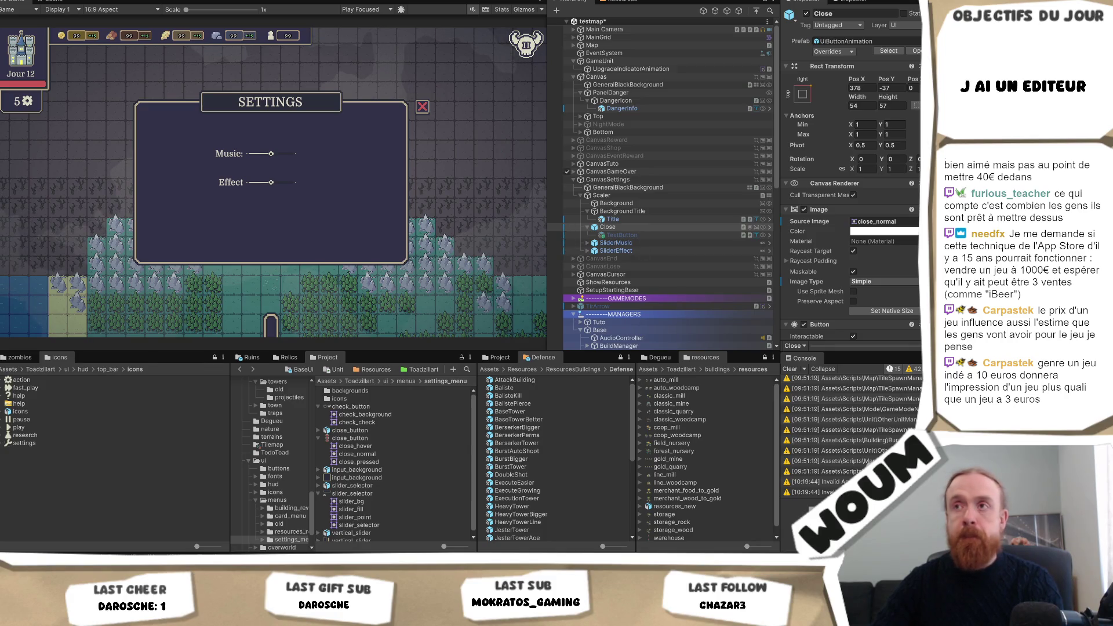
click(607, 179)
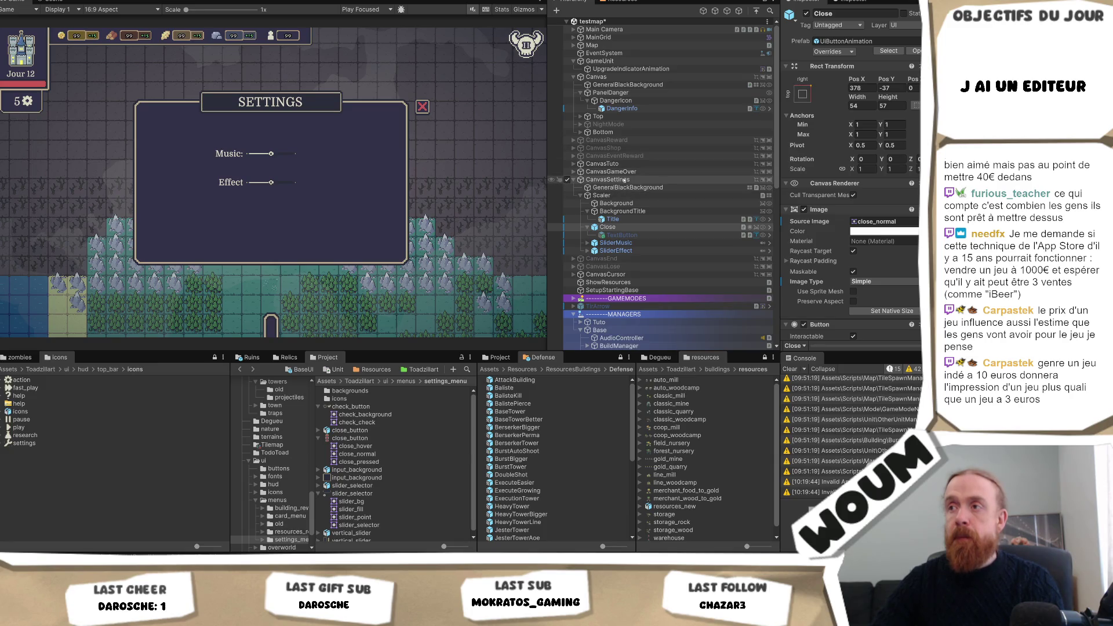
- Deactivate the CanvasSettings object so the Settings panel starts hidden
click(805, 14)
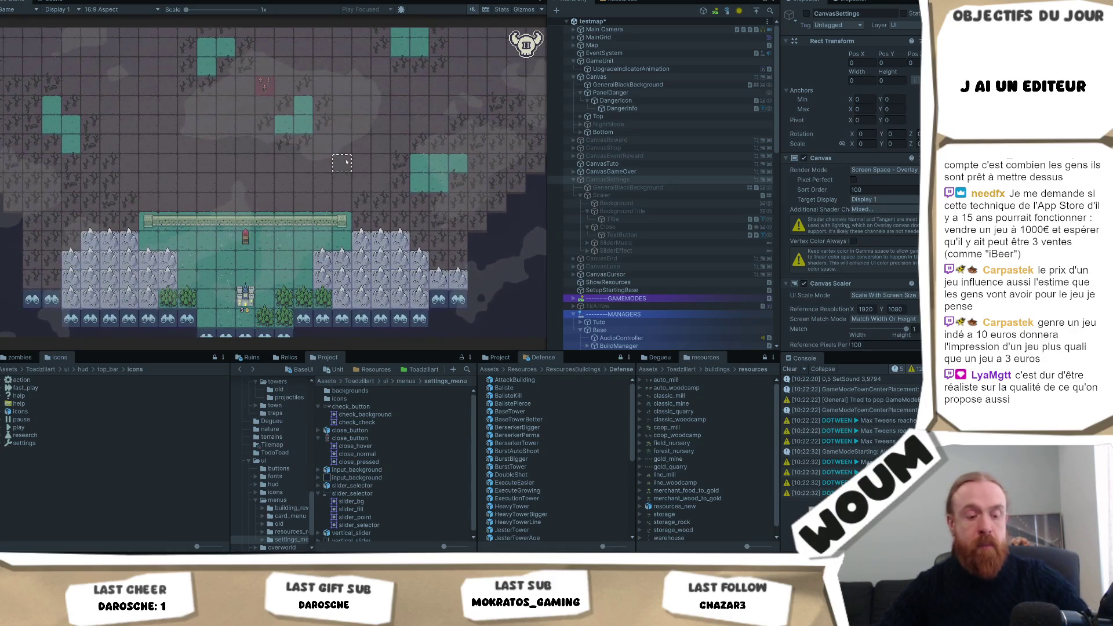
- In Play mode, open Settings with Escape, lower Music Volume, then close and reopen the panel
key(Escape)
key(Escape)
mouse_move(278, 157)
mouse_down()
mouse_move(249, 161)
mouse_move(318, 168)
mouse_move(274, 182)
mouse_up()
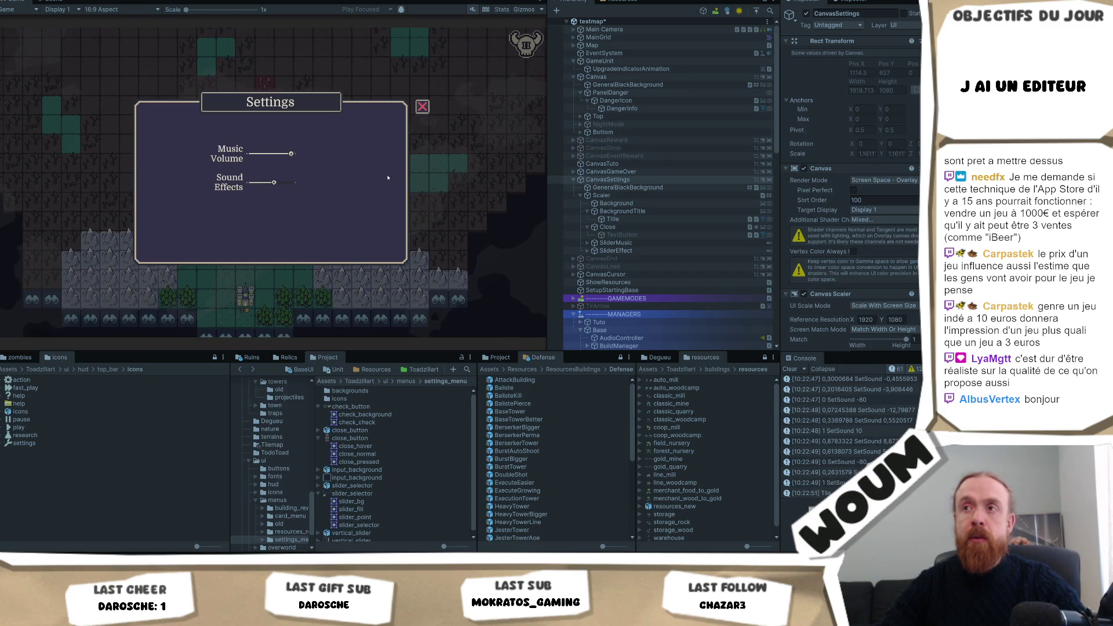
click(422, 106)
mouse_move(250, 282)
mouse_down()
mouse_move(366, 281)
mouse_move(331, 309)
mouse_move(311, 240)
mouse_move(322, 279)
mouse_up()
click(526, 43)
click(422, 106)
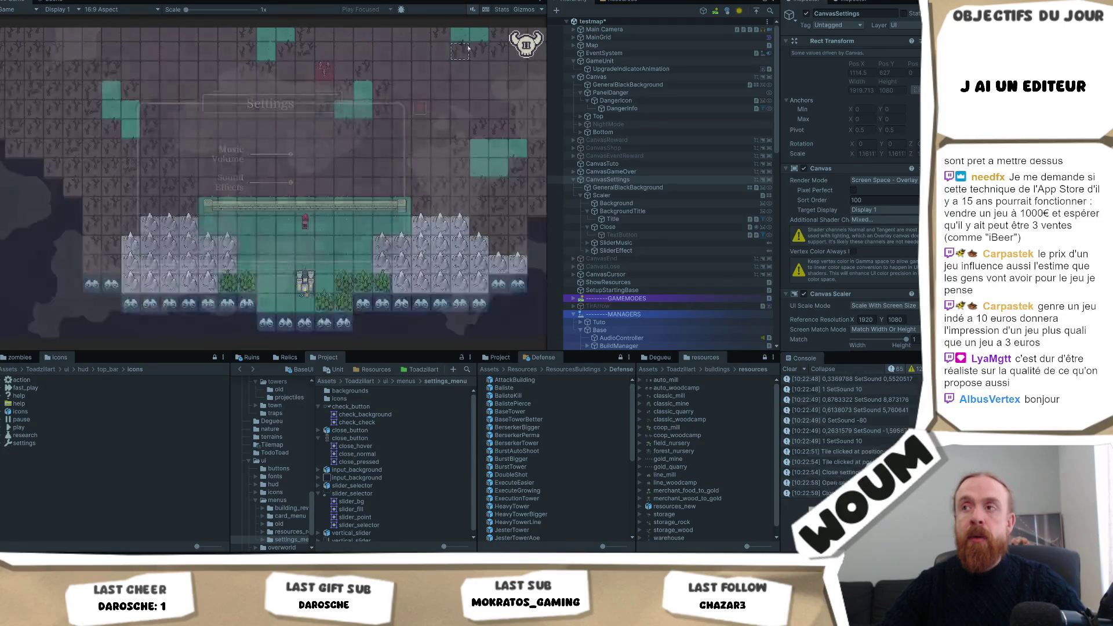
- Stop Play mode, toggle the Settings panel with Escape twice, and switch to the design notes
key(ctrl+p)
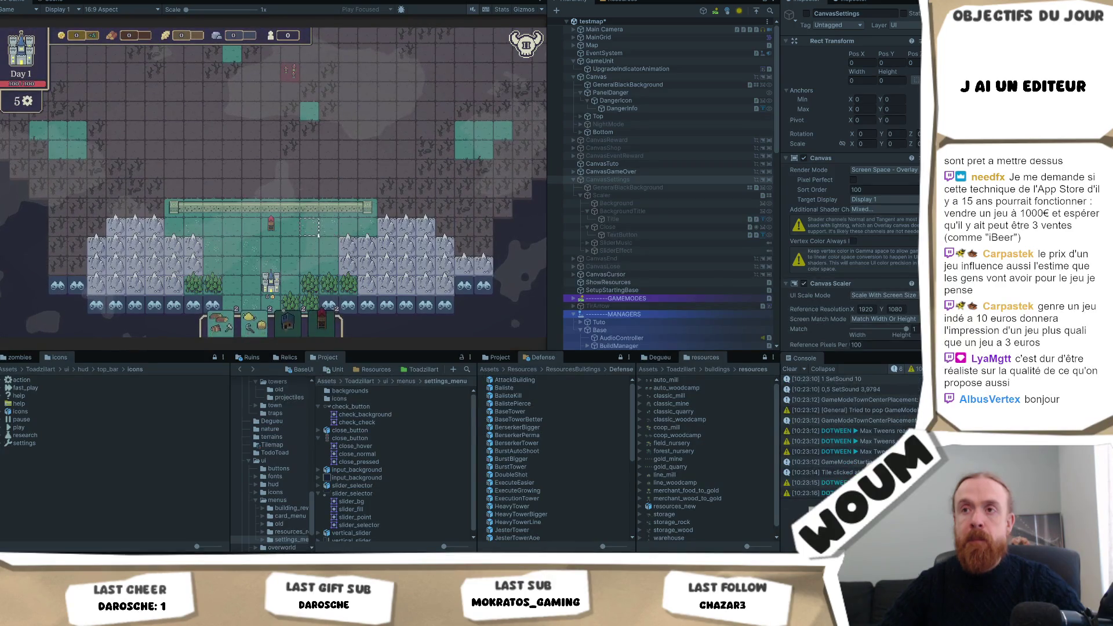
key(Escape)
key(Escape)
key(Escape)
key(Escape)
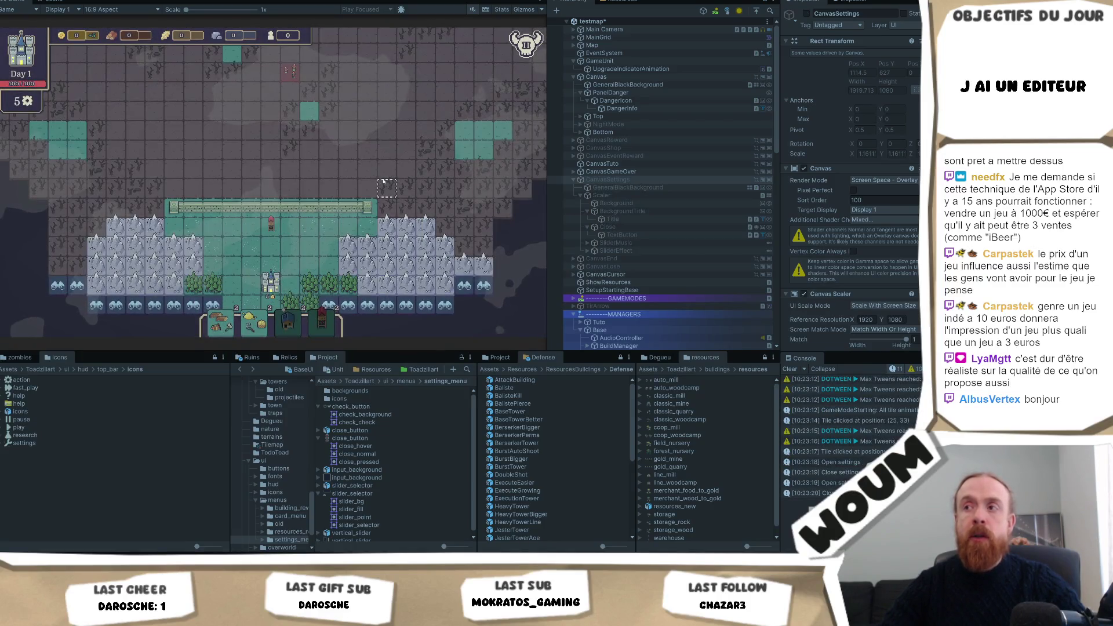
key(Escape)
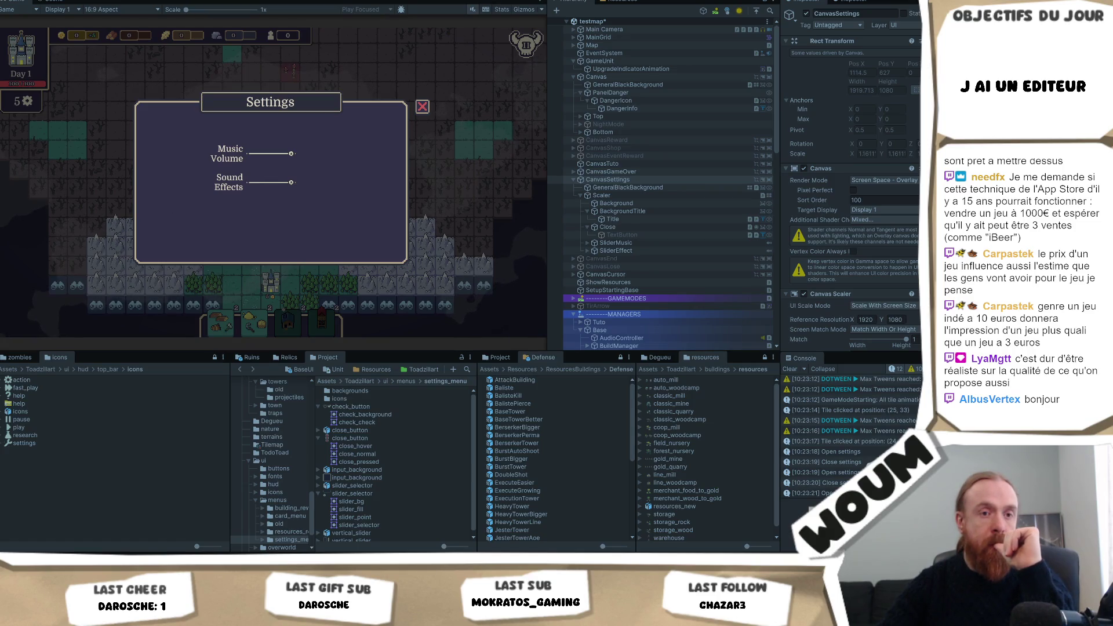
key(alt+Tab)
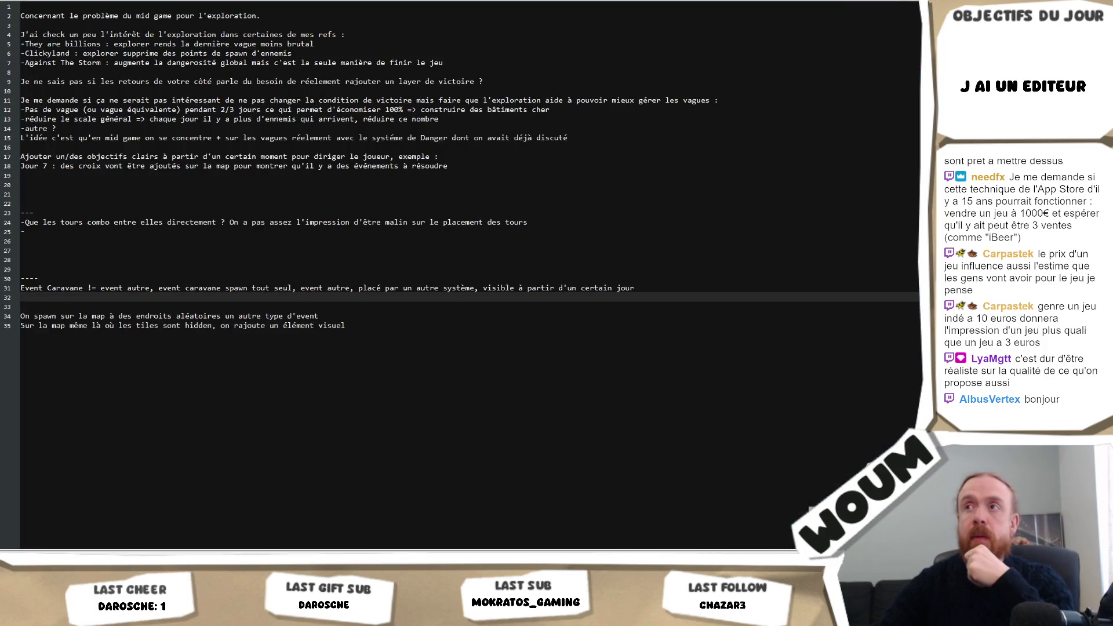
- Leave the design notes and return to Unity, where the game's Settings panel is showing
key(alt+Tab)
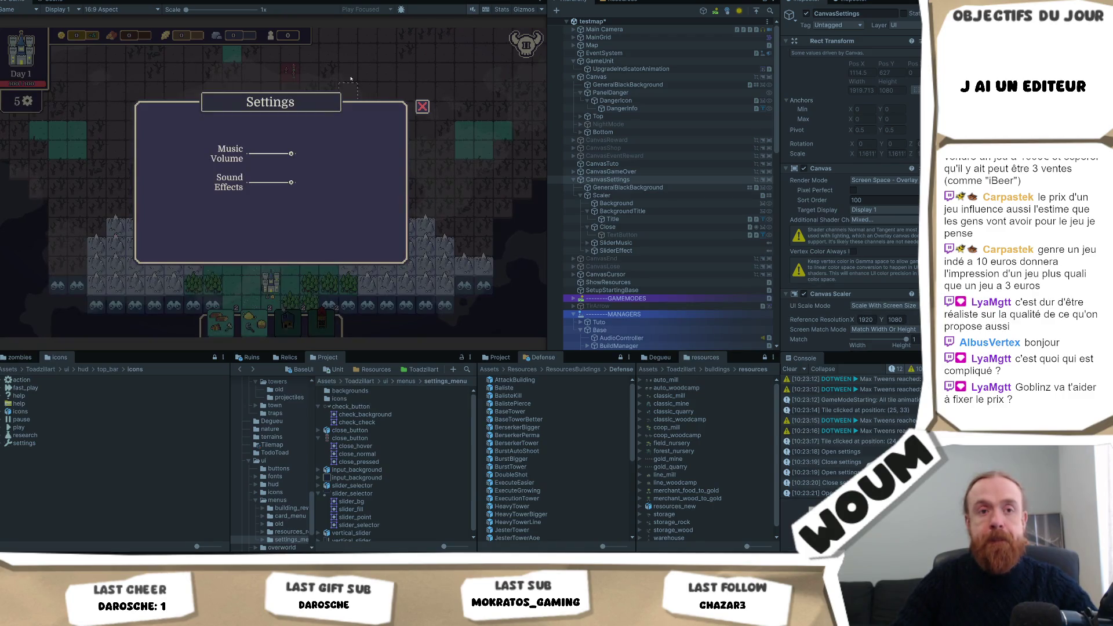
- Restart Play mode and reopen the Settings panel to show the Music: and Effects: sliders
key(ctrl+p)
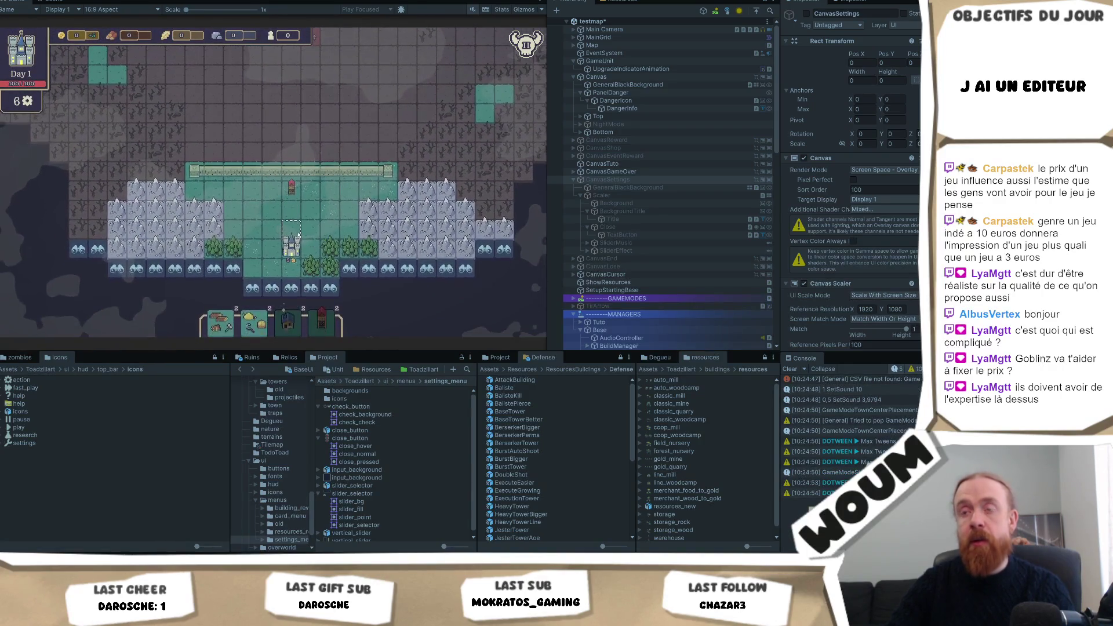
key(Escape)
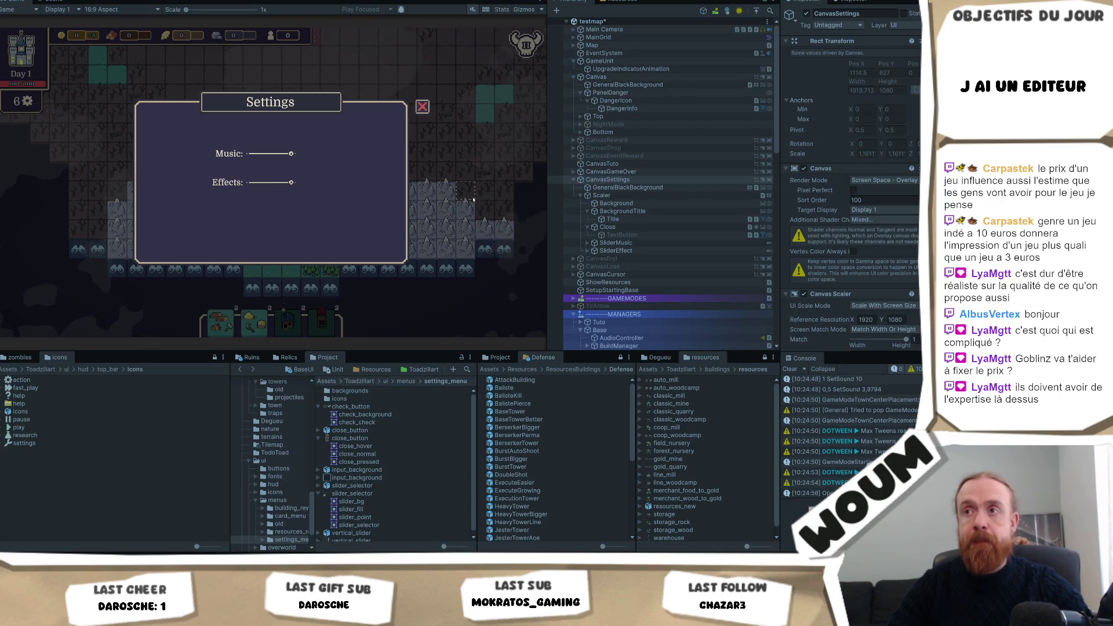
key(super+shift+s)
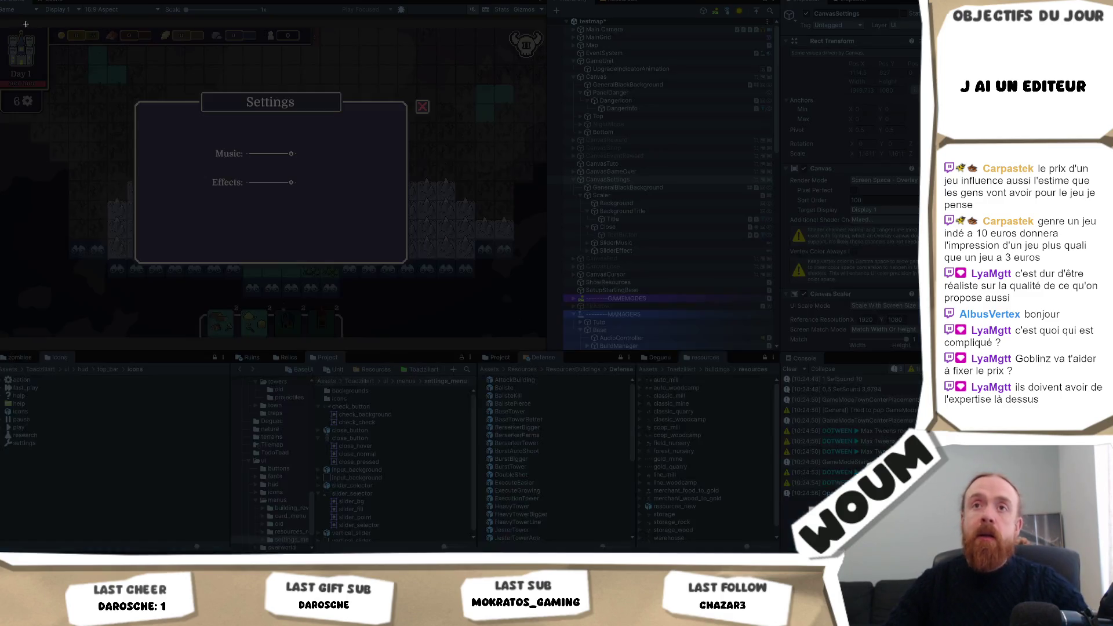
- Capture the editor and game area with the open Settings panel, then stop Play mode
mouse_move(0, 27)
mouse_down()
mouse_move(536, 266)
mouse_move(498, 335)
mouse_up()
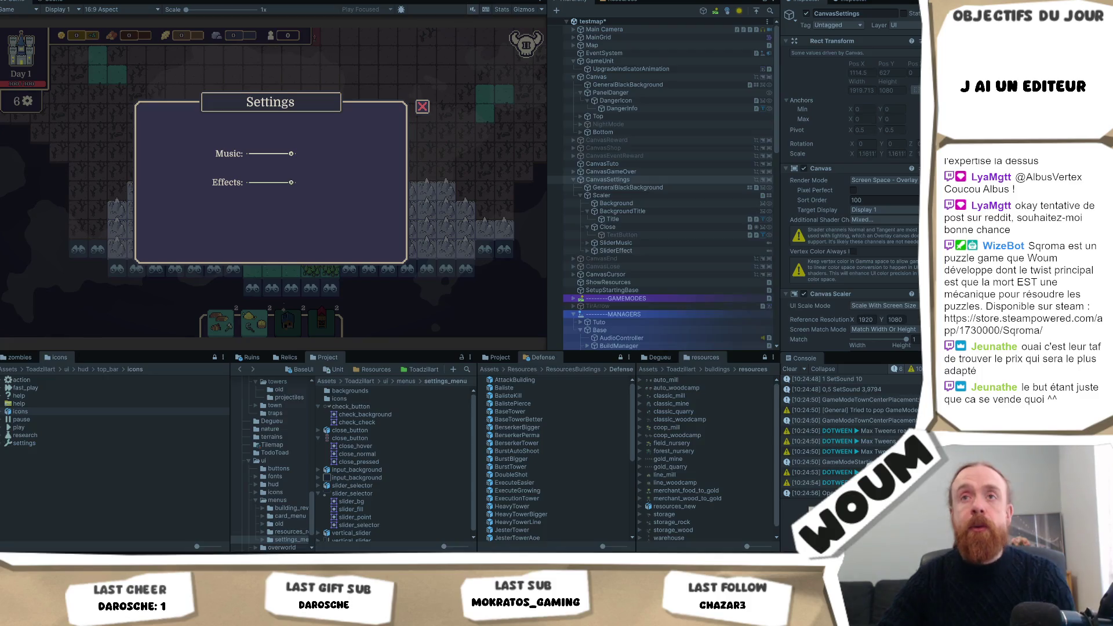
key(ctrl+p)
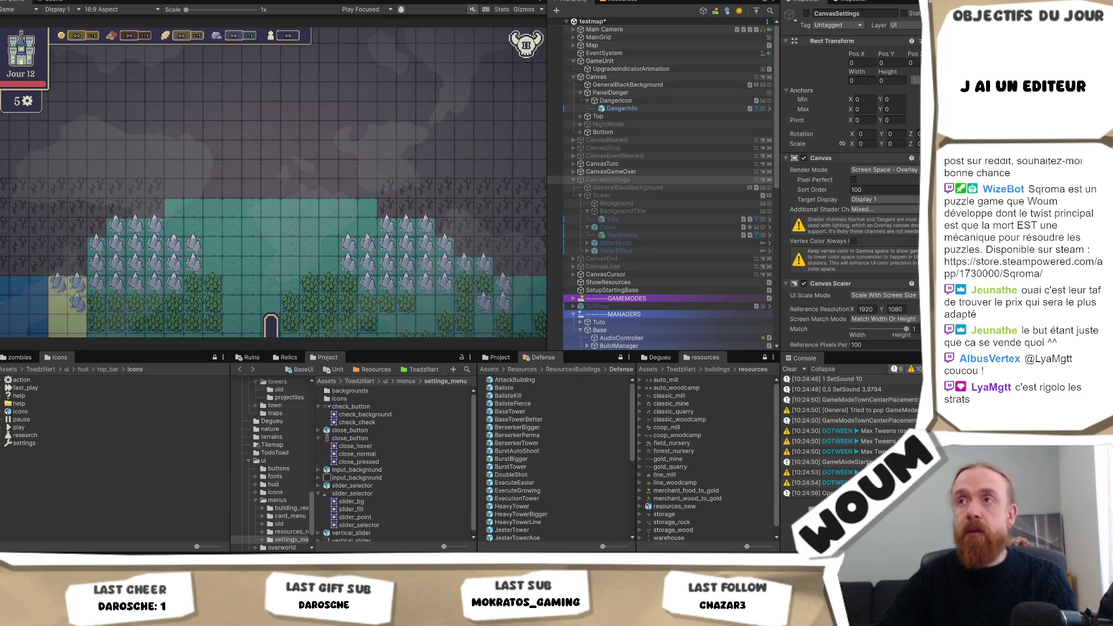
- In Play mode, open the Settings panel with Escape and close it with the red X twice, then reopen it
key(ctrl+p)
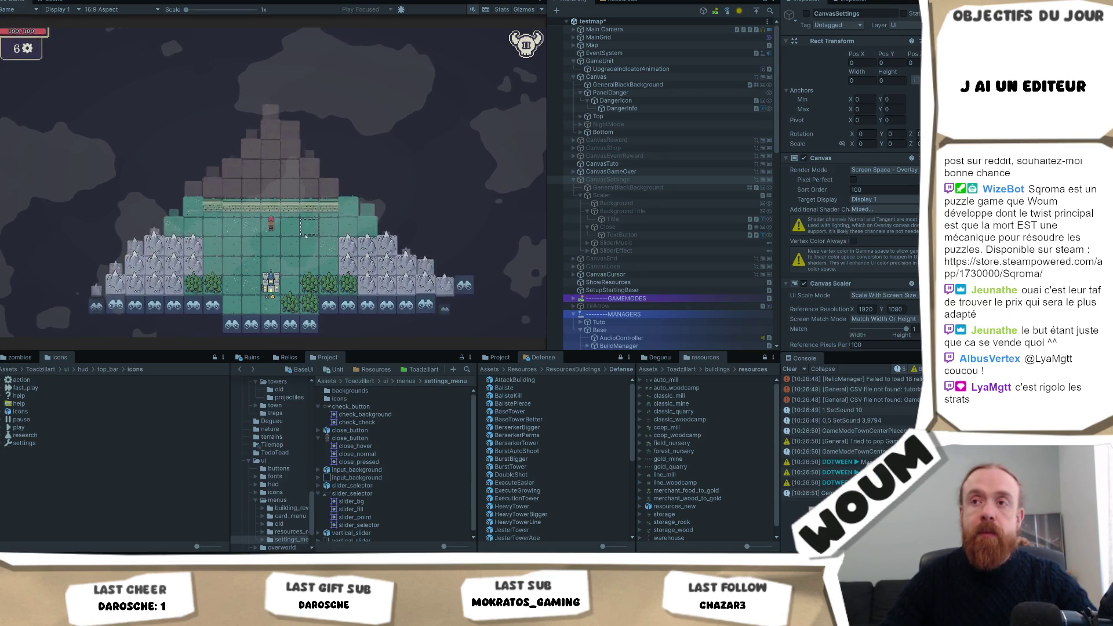
key(Escape)
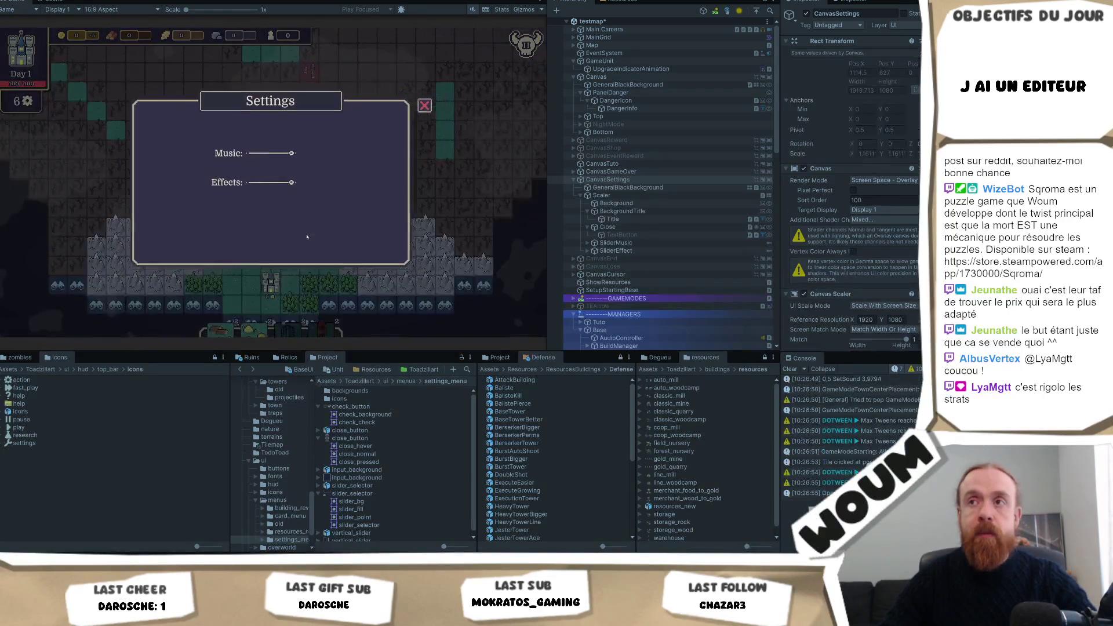
click(423, 108)
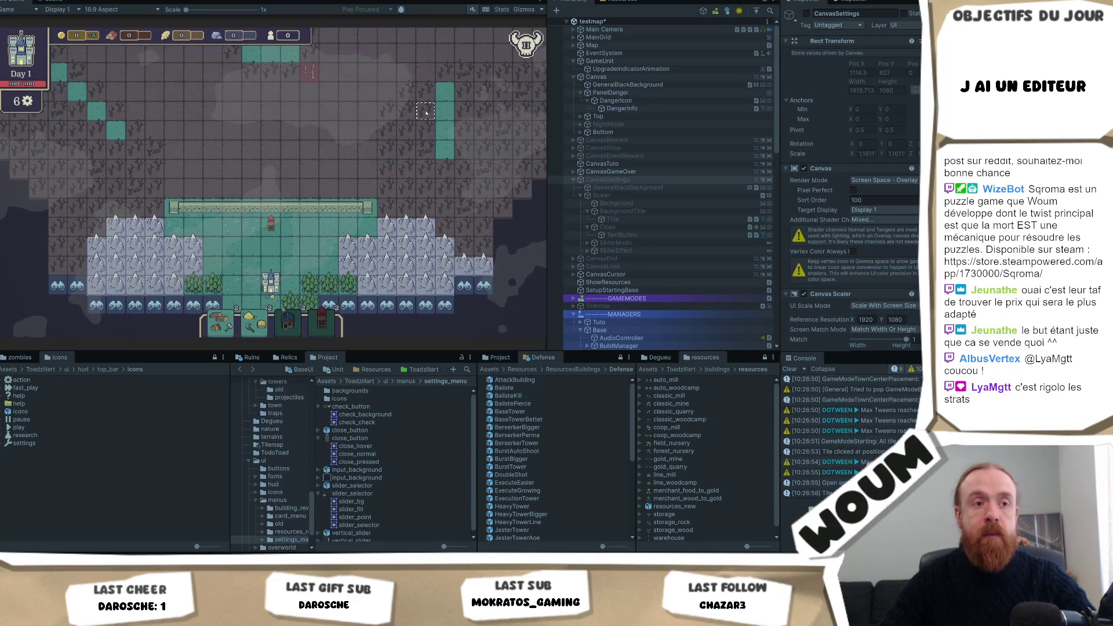
key(Escape)
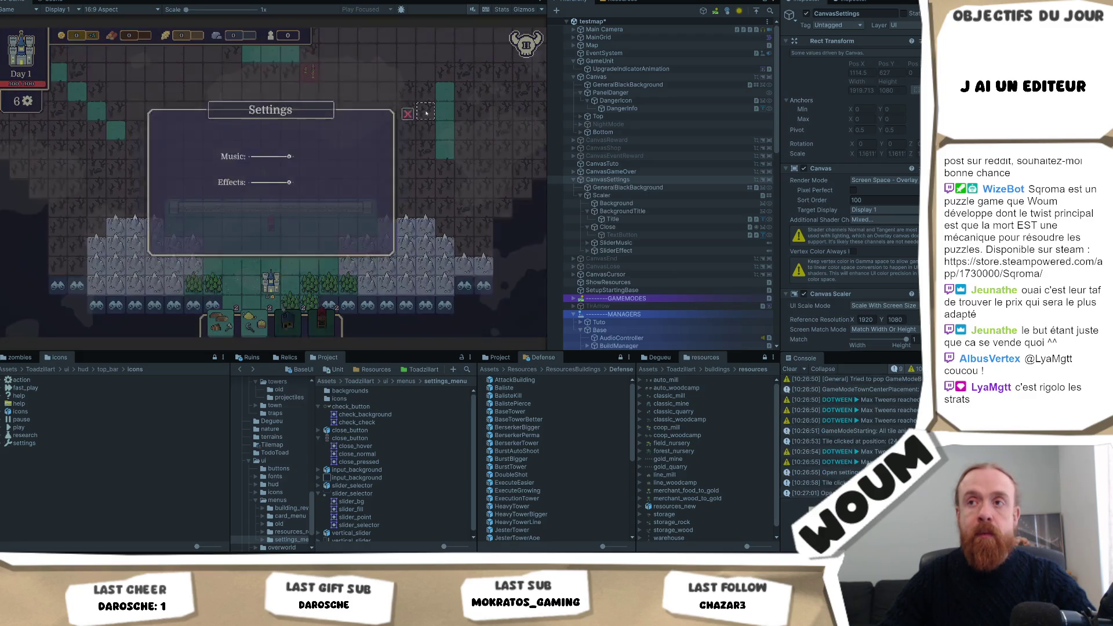
click(423, 108)
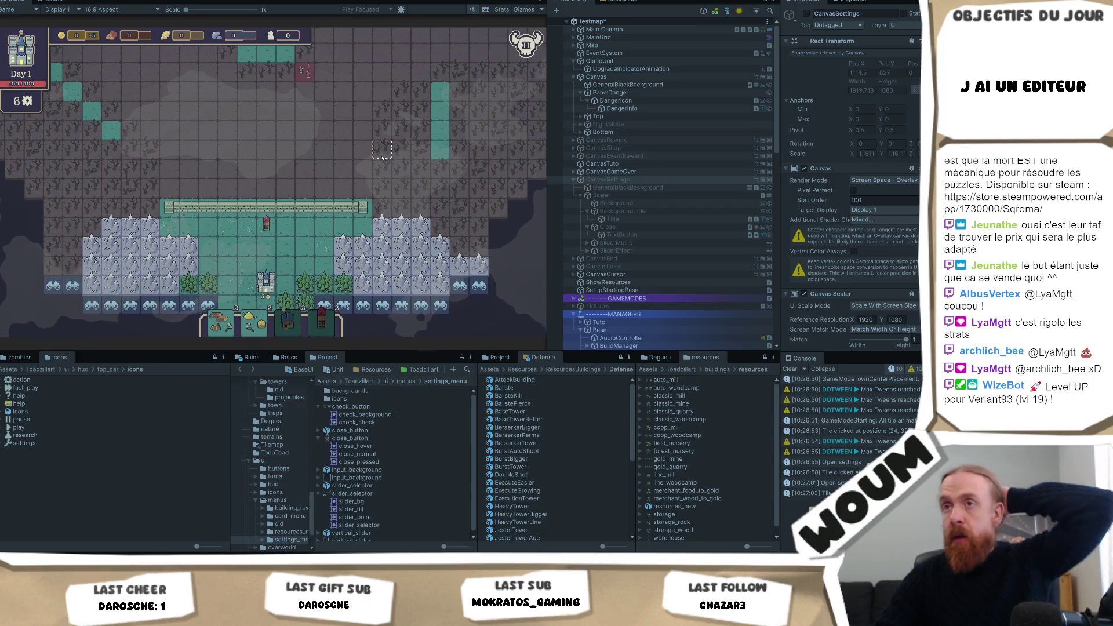
click(414, 174)
key(Escape)
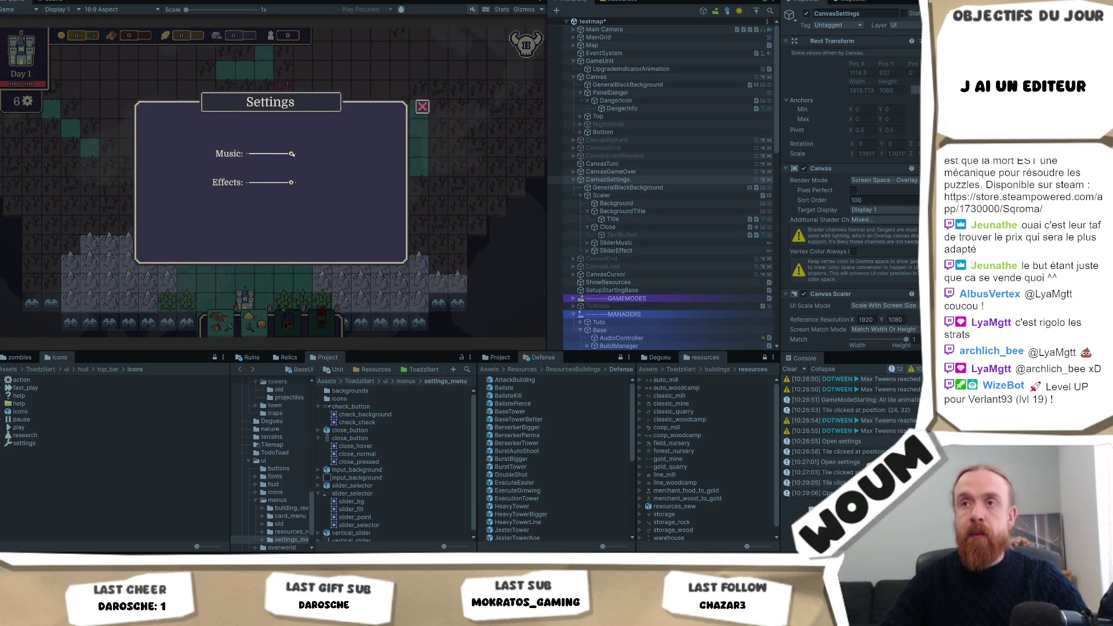
- Test the Music slider by dragging it down and up, then select a logged SetSound message
drag(291, 154, 266, 157)
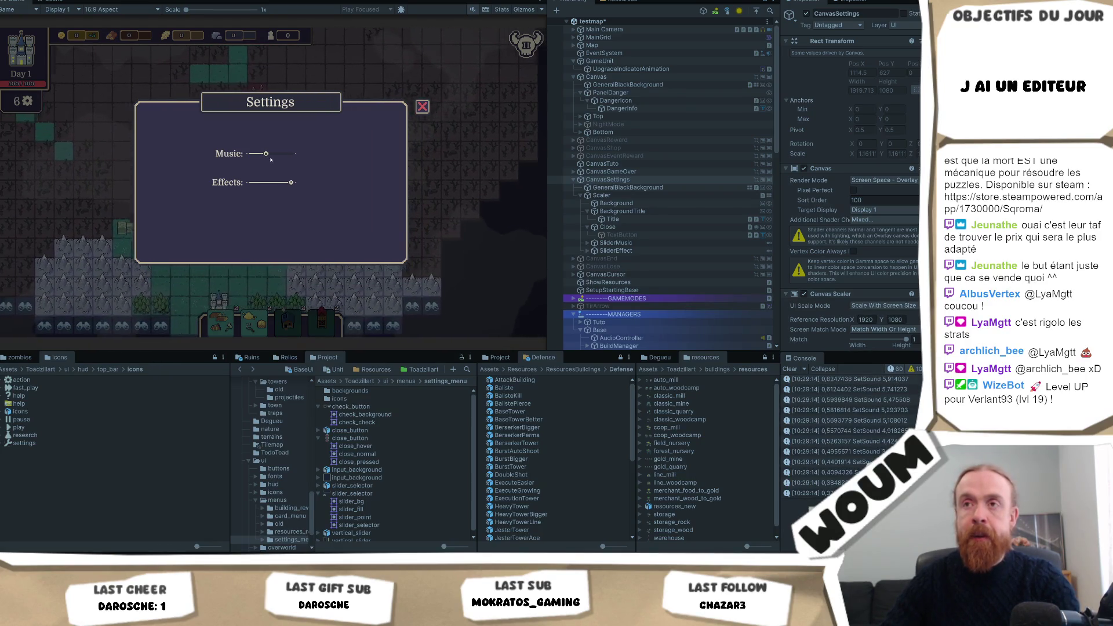
drag(266, 154, 284, 154)
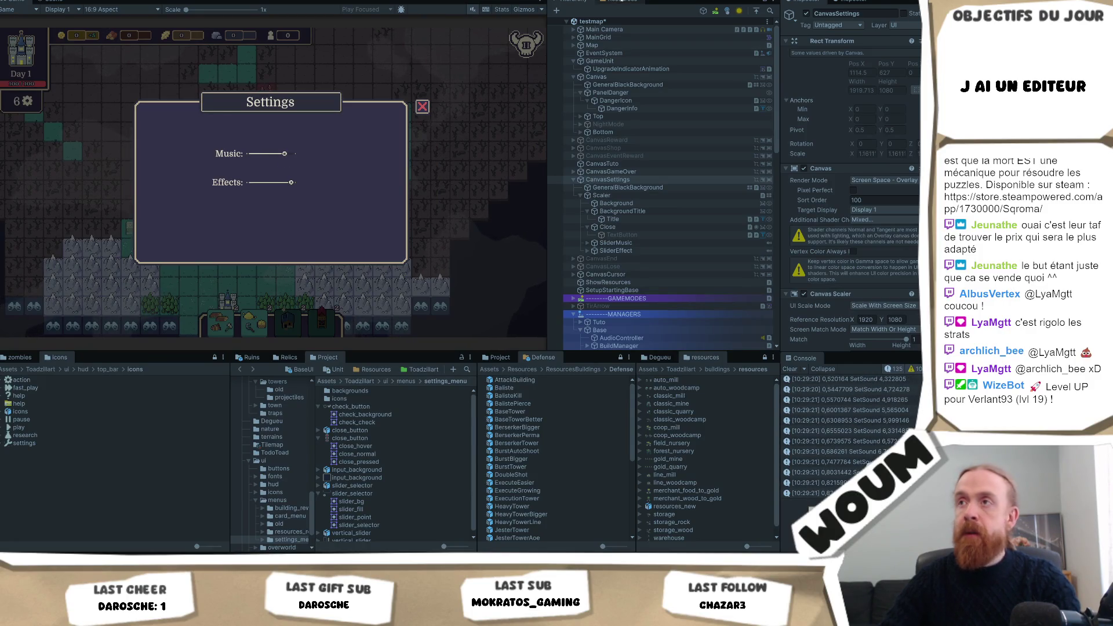
click(887, 410)
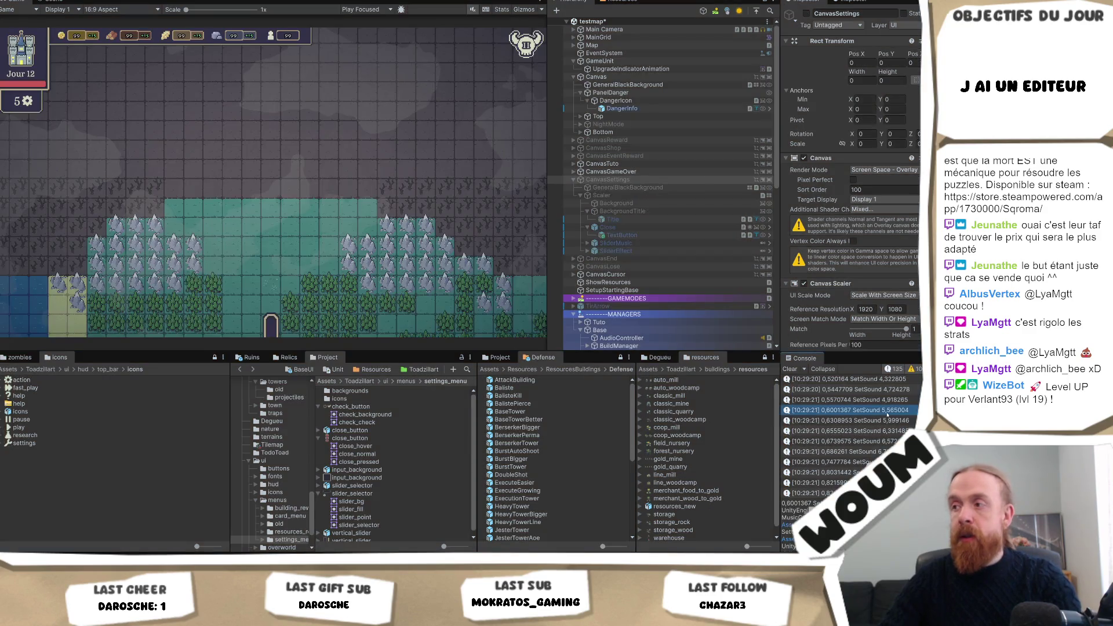
- Delete the SetSound Debug.Log line in MusicController.cs and return to Unity
double_click(887, 410)
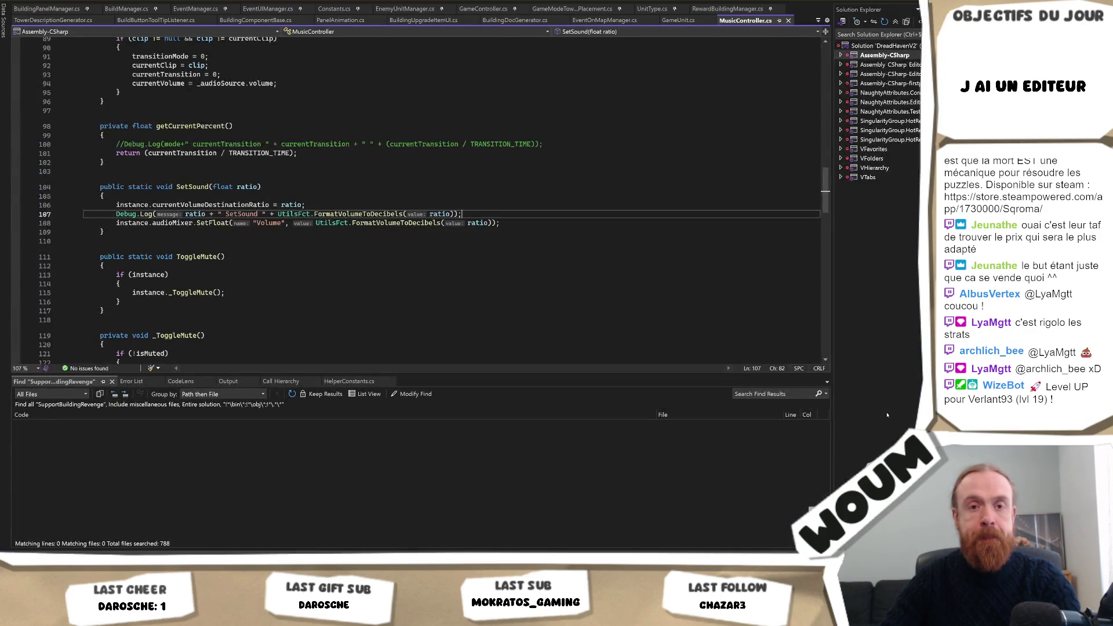
key(shift+Up)
key(Delete)
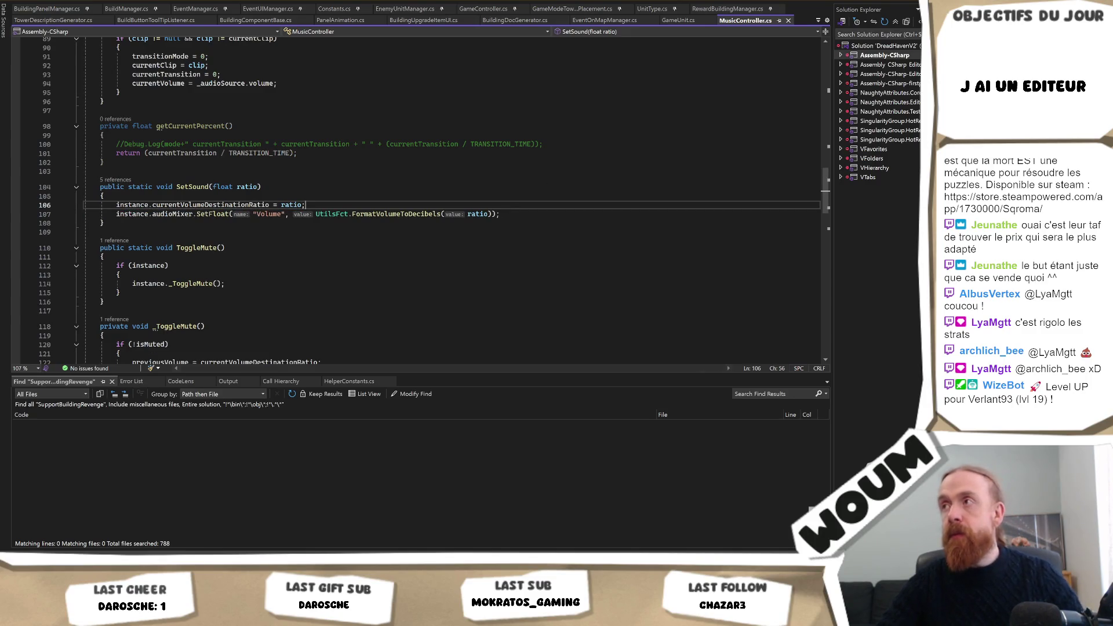
key(alt+Tab)
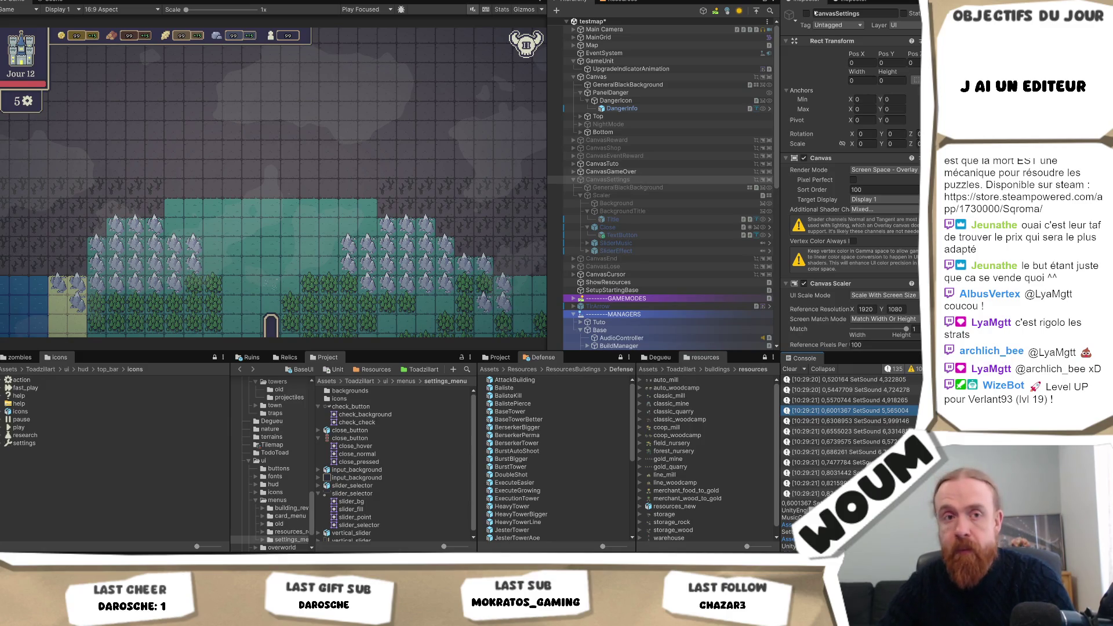
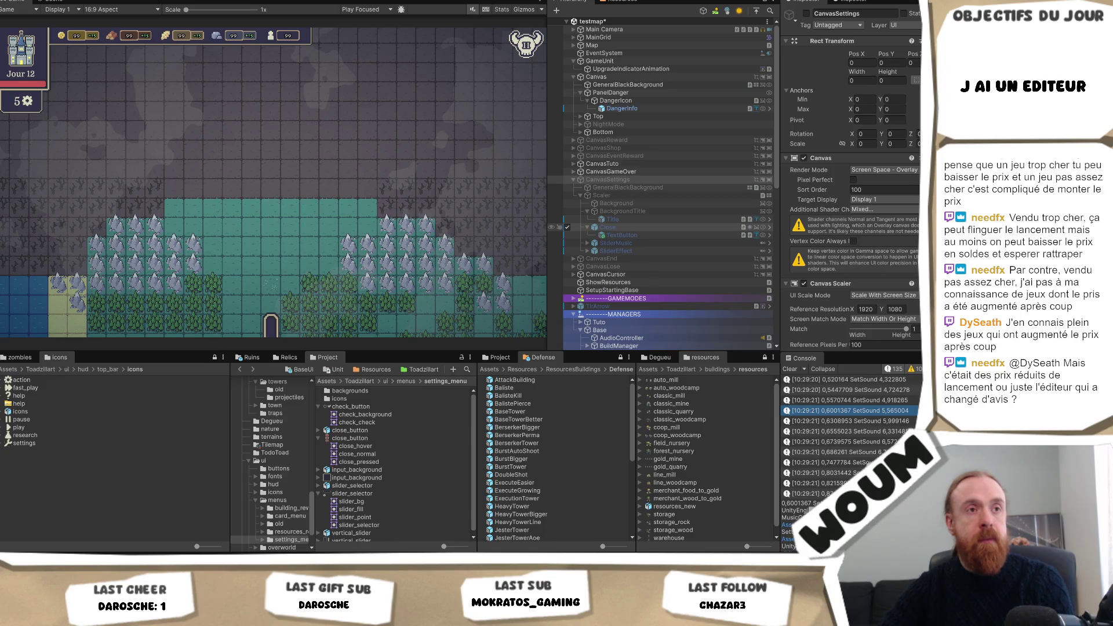
- Enable CanvasSettings, set SliderMusic's Pos X to 100, and maximize the Game view
mouse_move(607, 227)
mouse_down()
mouse_move(614, 93)
mouse_move(614, 191)
mouse_move(617, 179)
mouse_up()
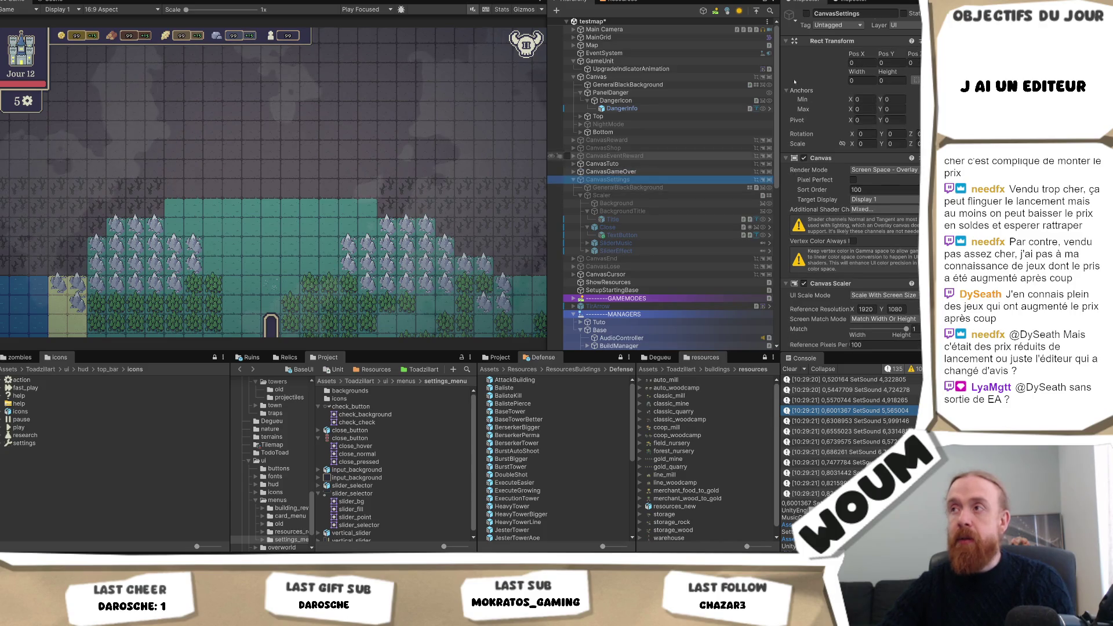
click(567, 179)
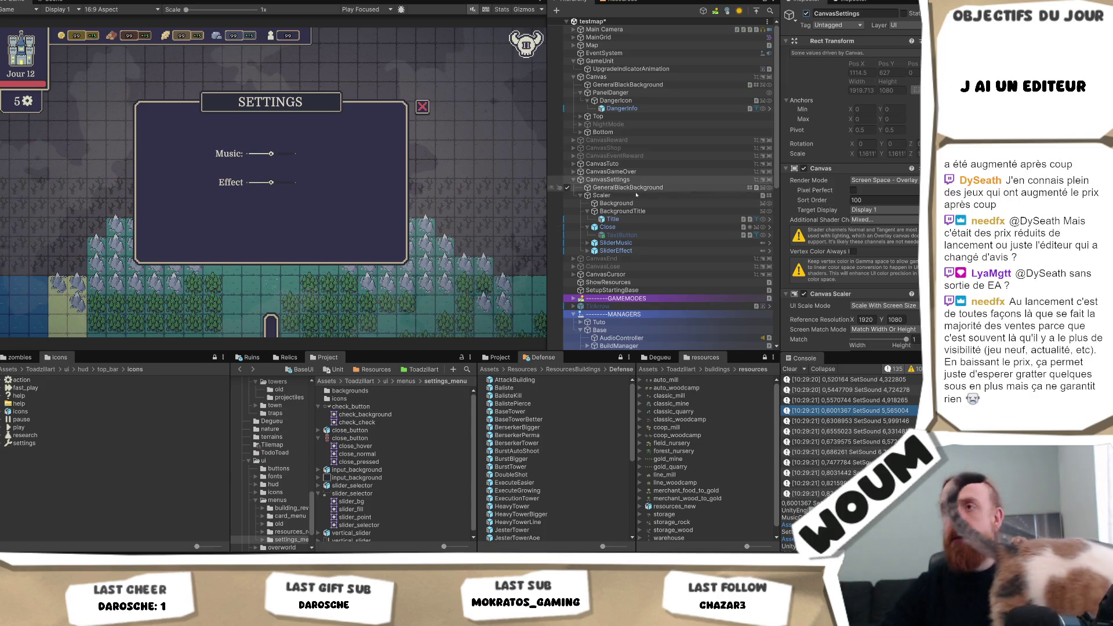
click(629, 242)
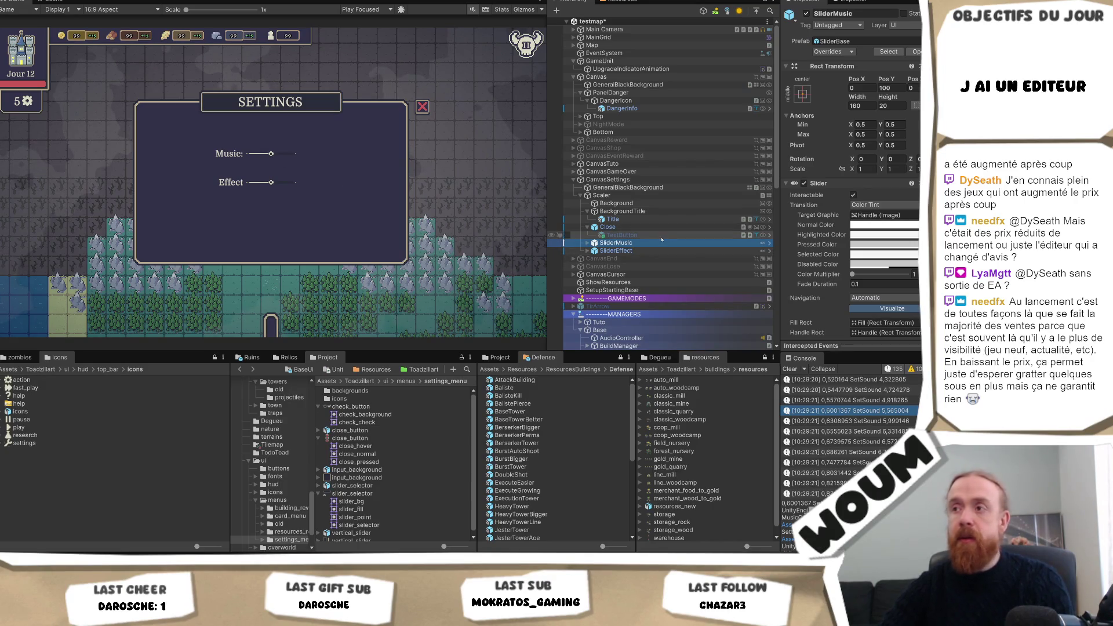
click(862, 88)
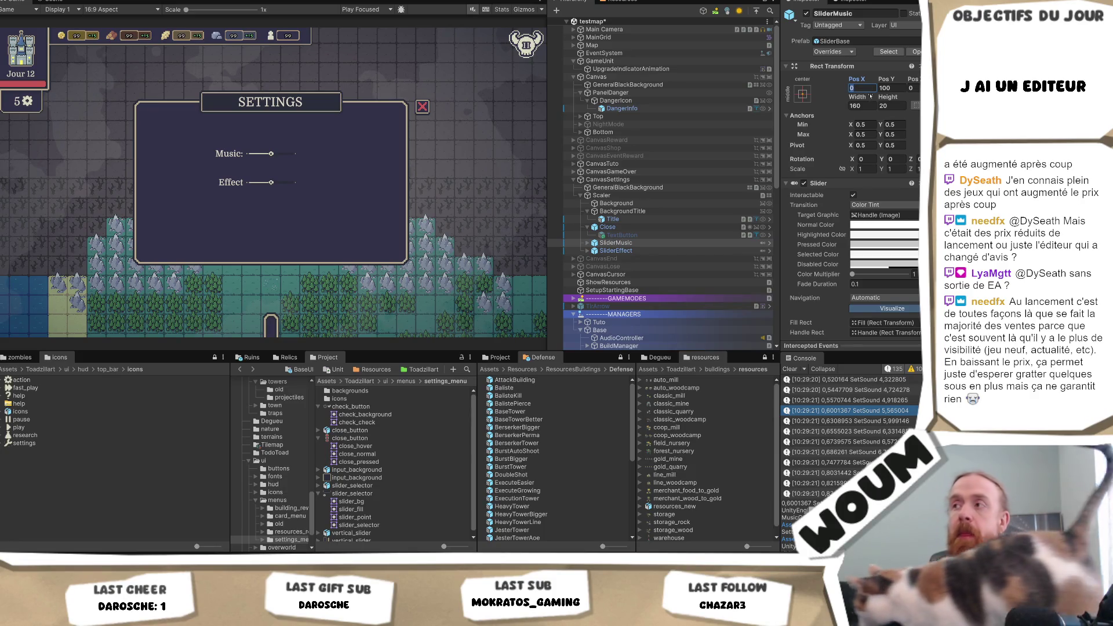
text(100)
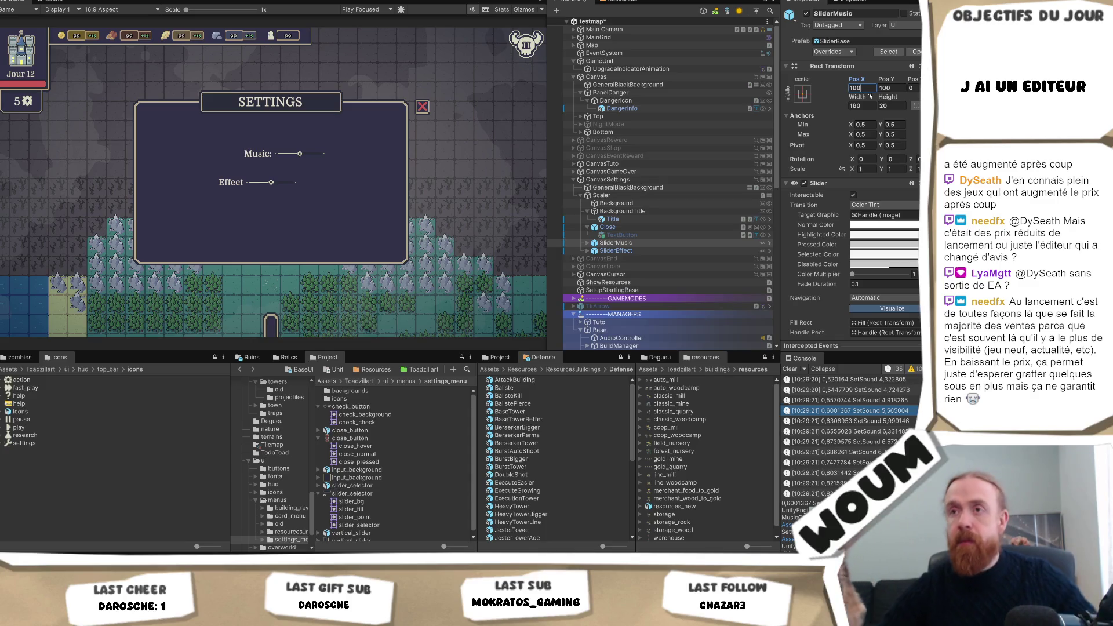
key(shift+space)
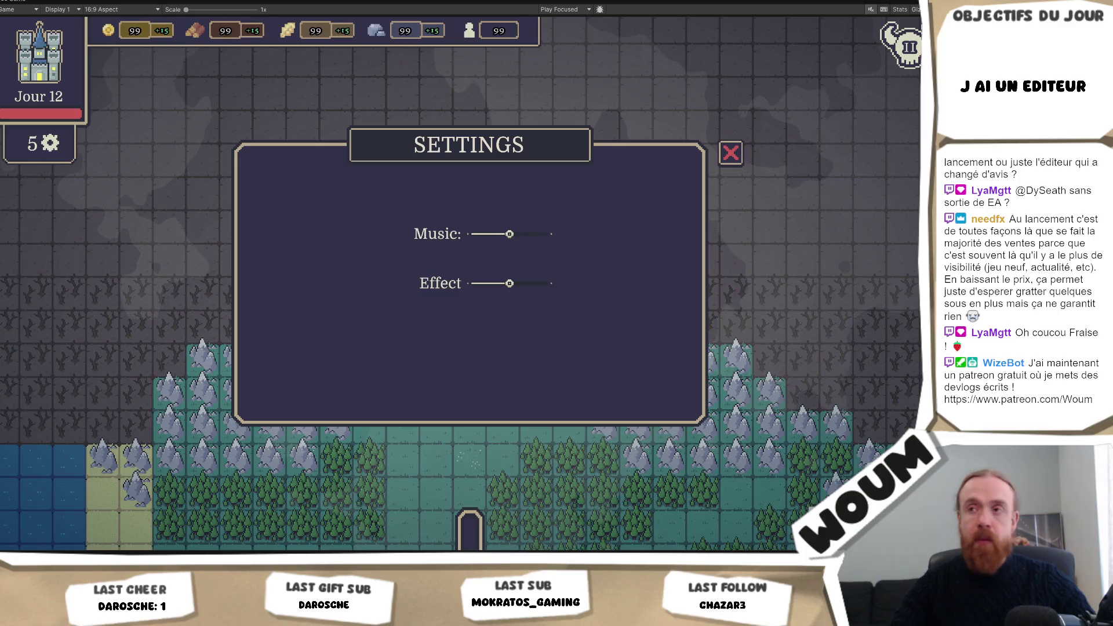
- Restore the Game view to normal size and set the CanvasSettings Scaler width to 200
right_click(32, 2)
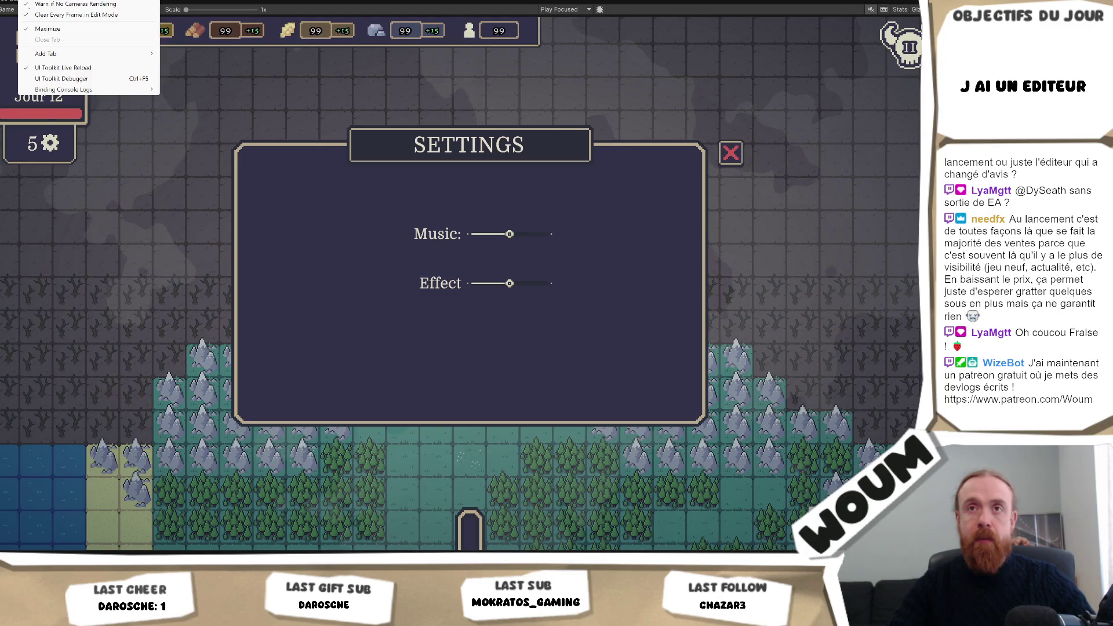
click(86, 27)
click(632, 195)
click(644, 179)
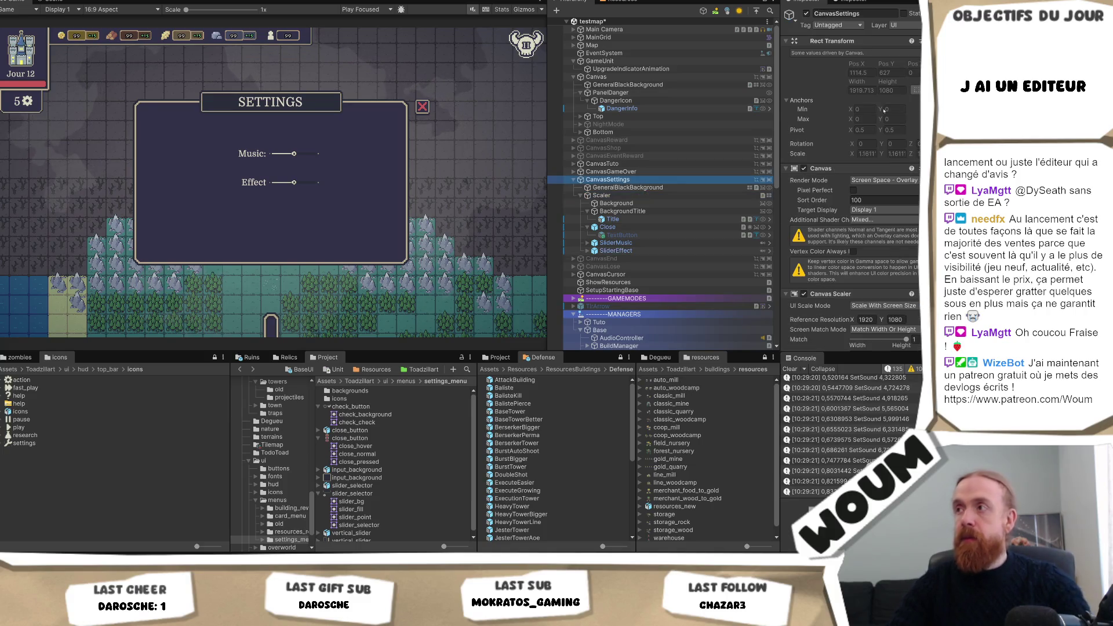
click(633, 195)
double_click(863, 80)
text(200)
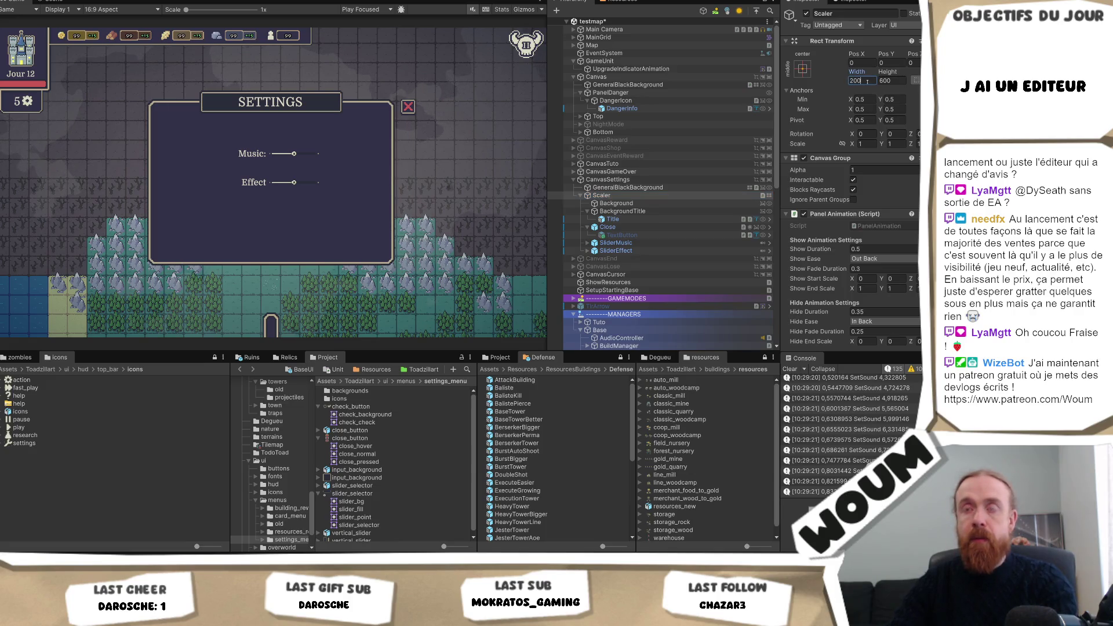
key(Return)
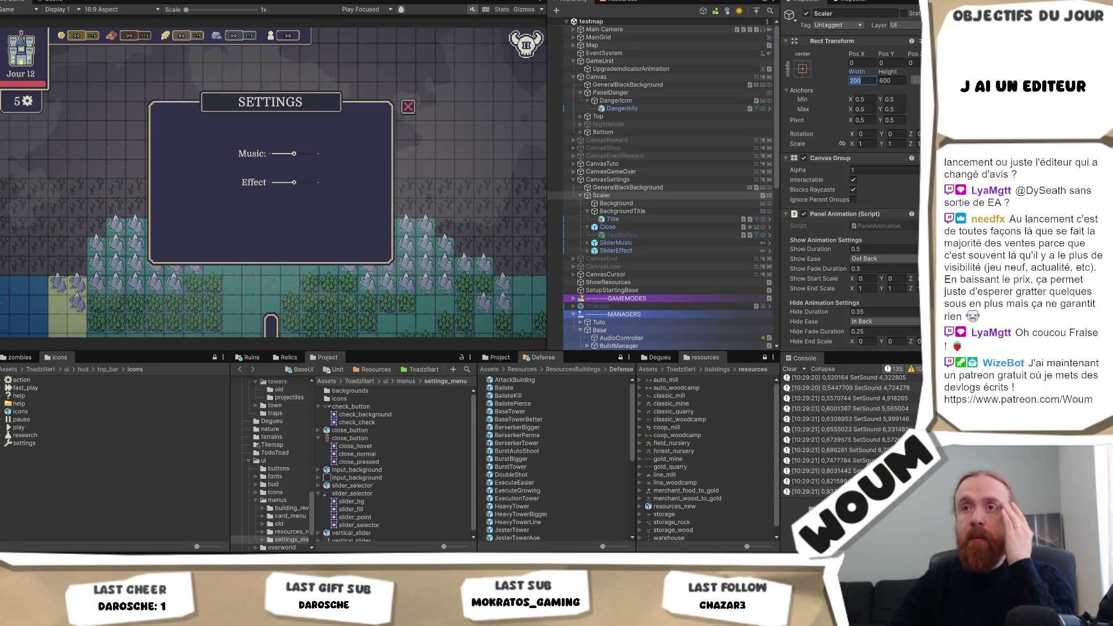
key(Escape)
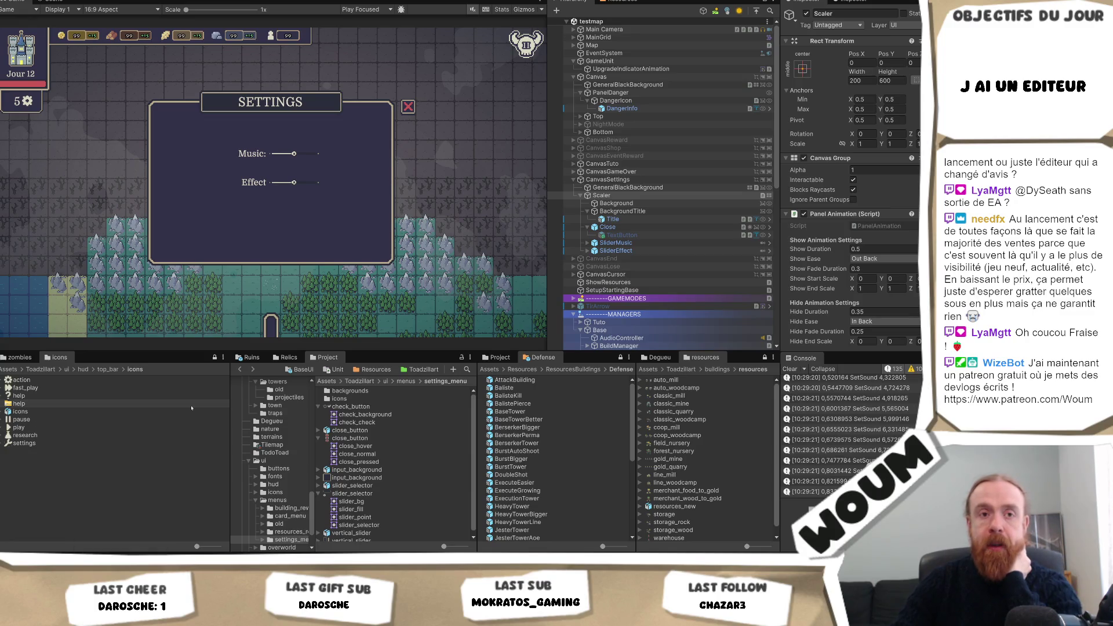
mouse_move(135, 539)
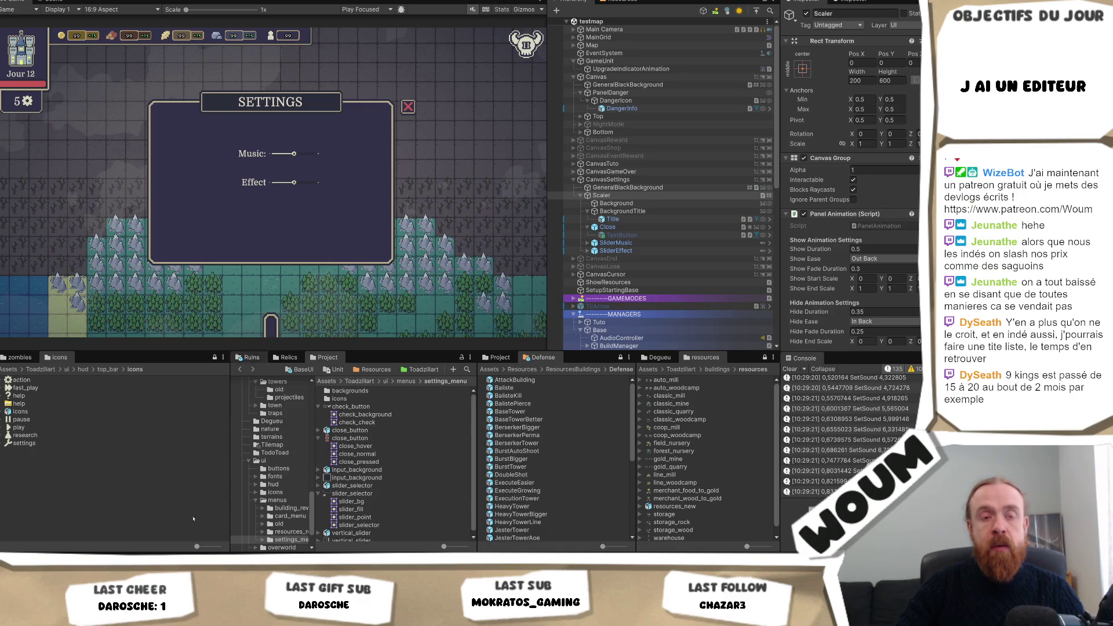
mouse_move(120, 617)
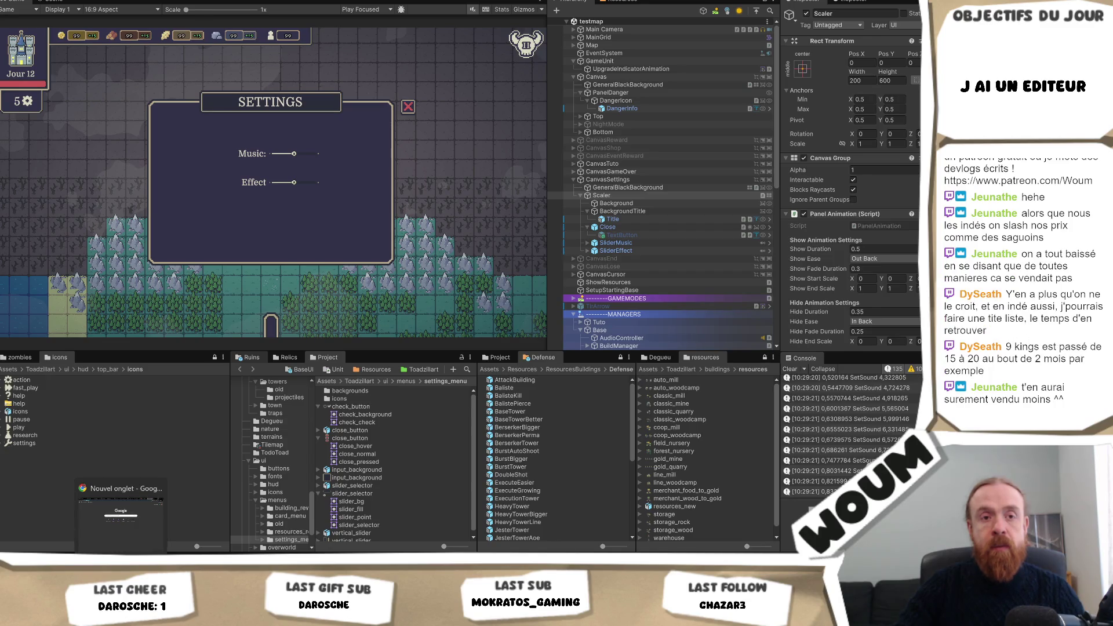
- Search SteamDB for '9 kings' and open the 9 Kings app page
click(120, 513)
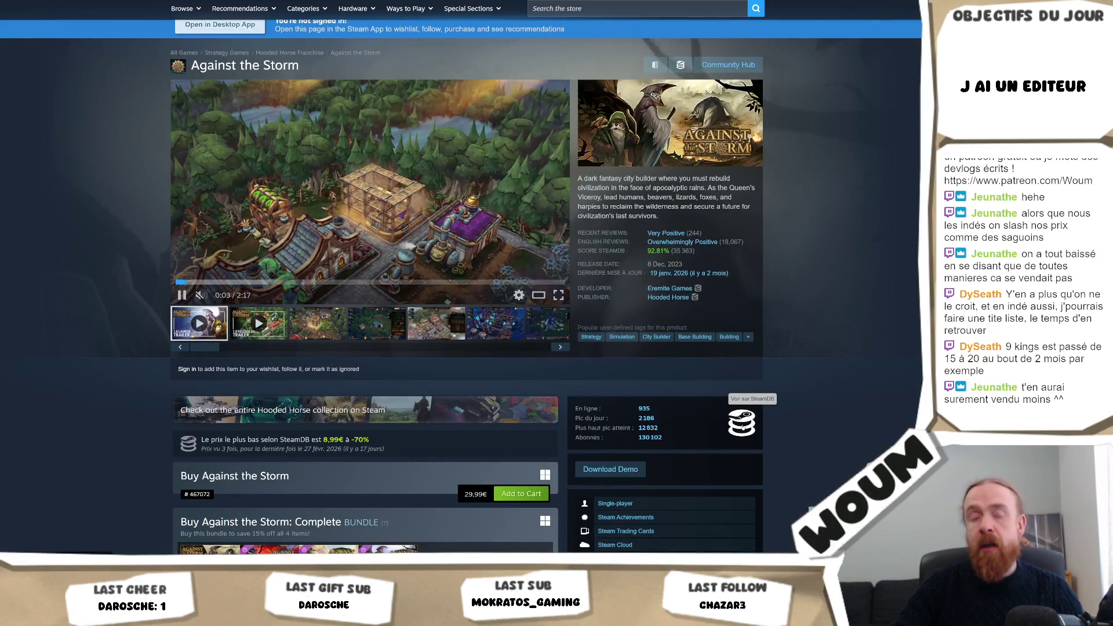
click(741, 423)
click(299, 12)
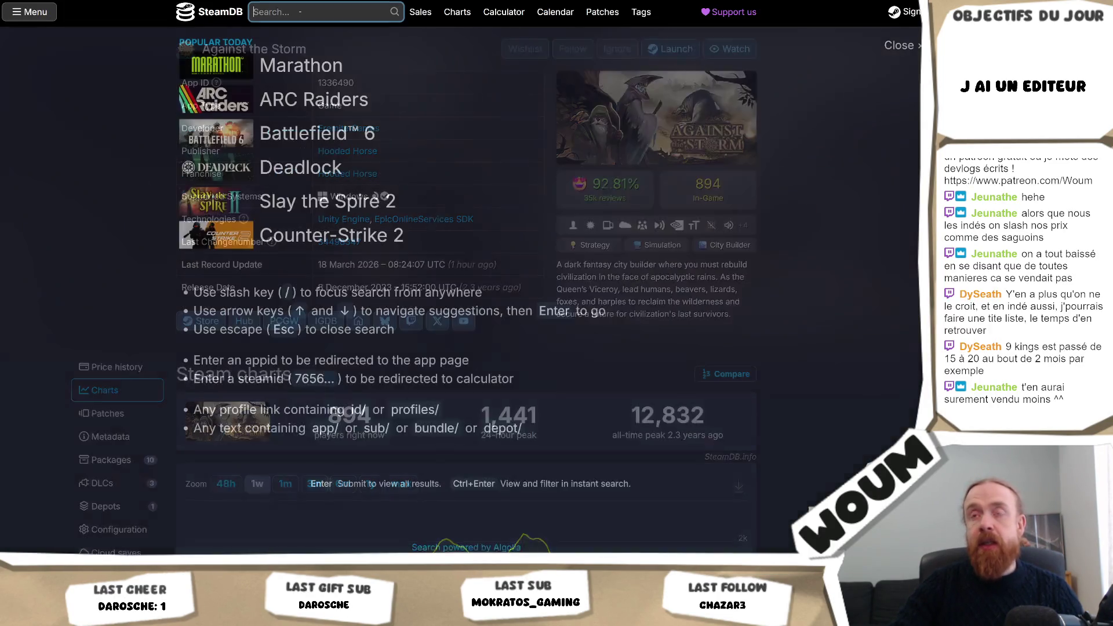
text(9 king)
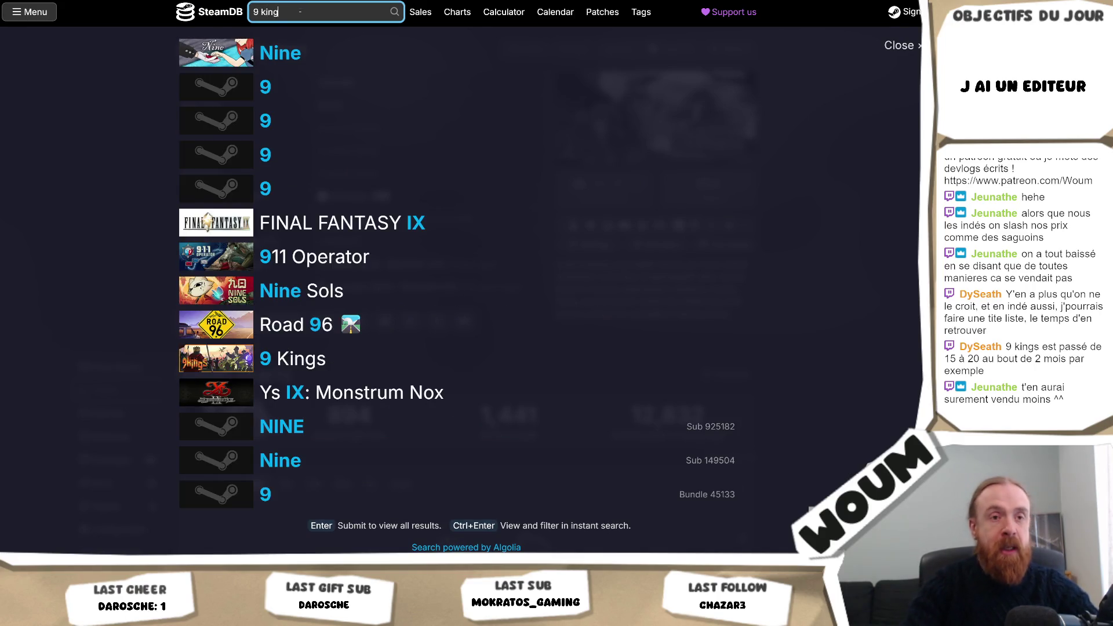
text(s)
click(312, 45)
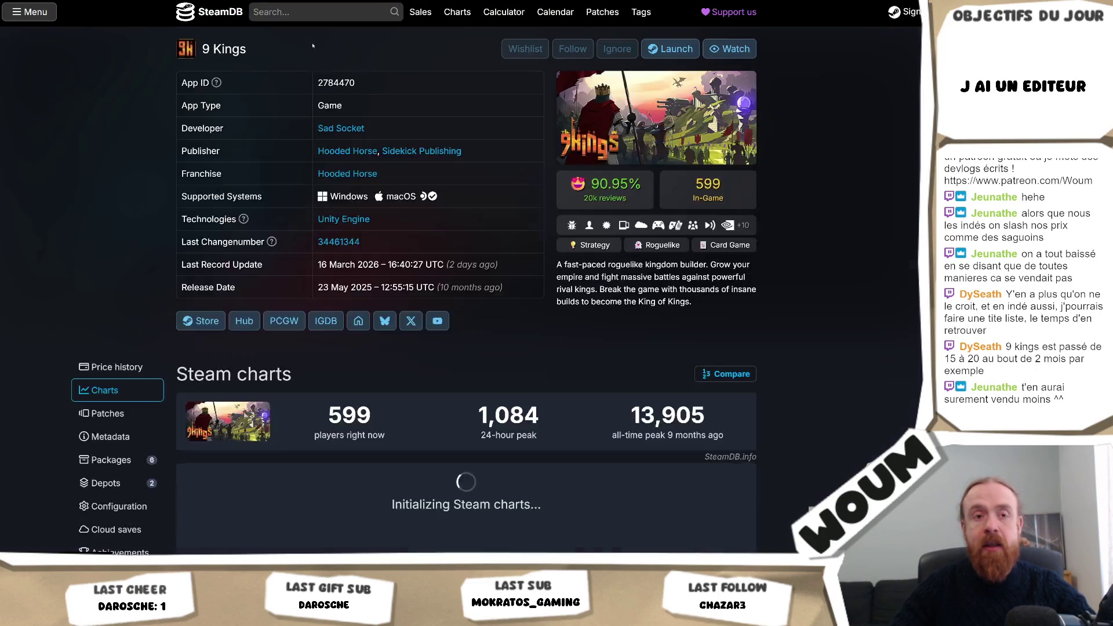
- Show 9 Kings' US price history chart: $19.99 current, $8.99 lowest
scroll(221, 281, down, 3)
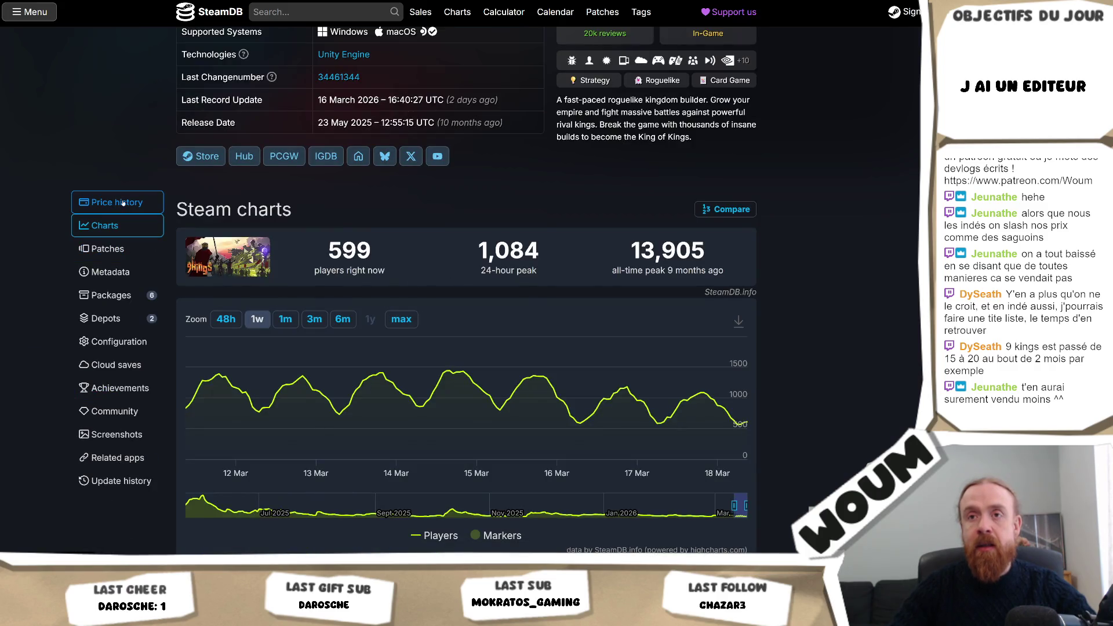
click(116, 202)
scroll(822, 196, down, 10)
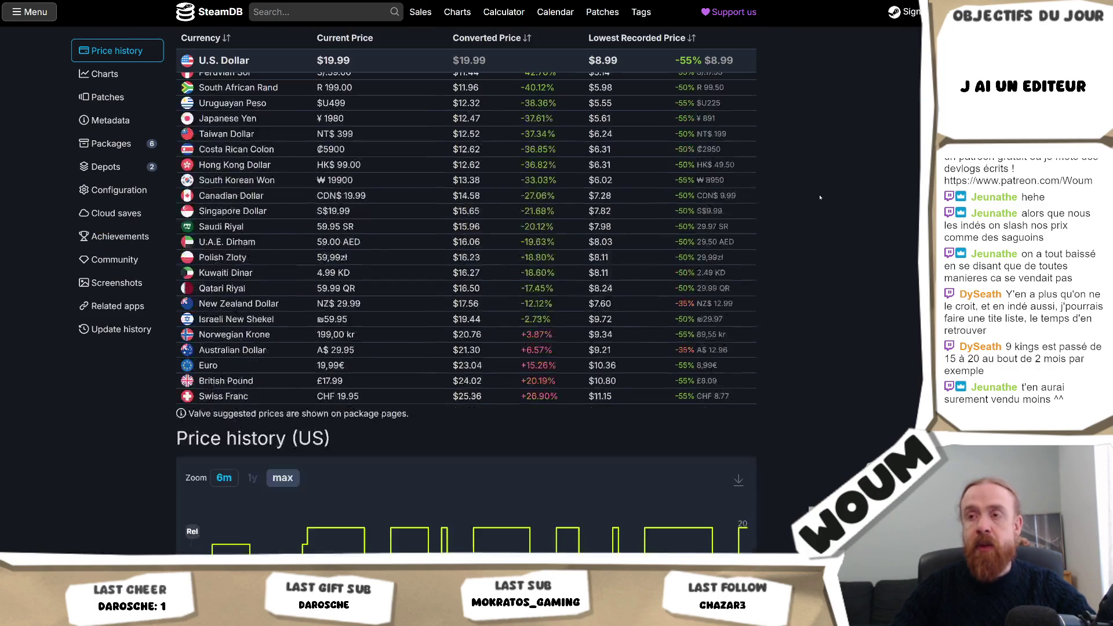
scroll(821, 197, up, 2)
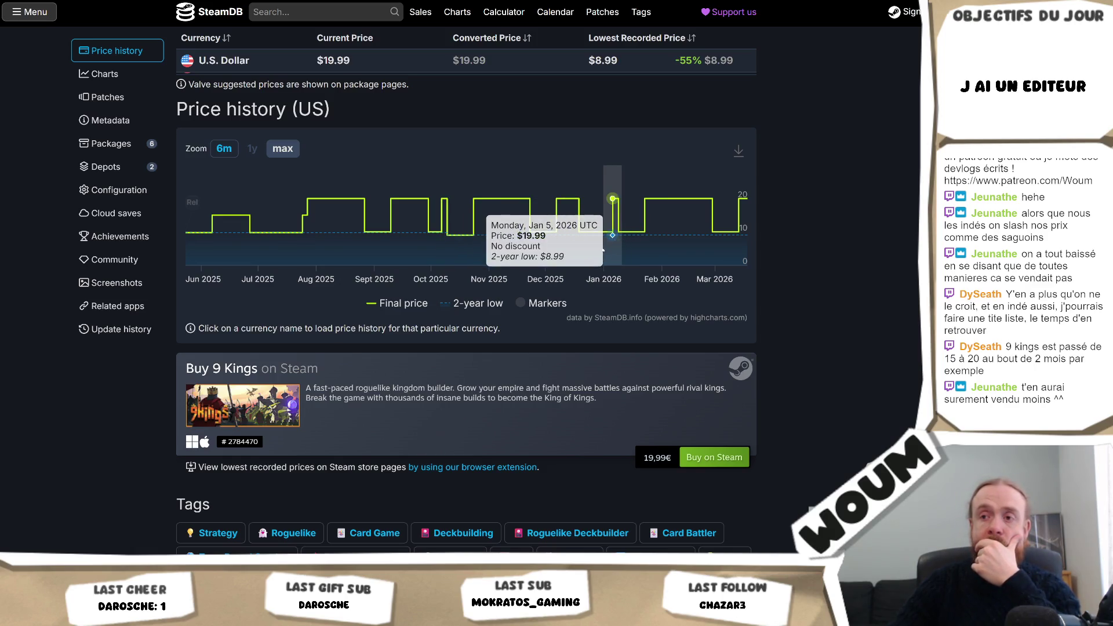
- Scroll back over the 9 Kings price history chart
scroll(618, 234, down, 3)
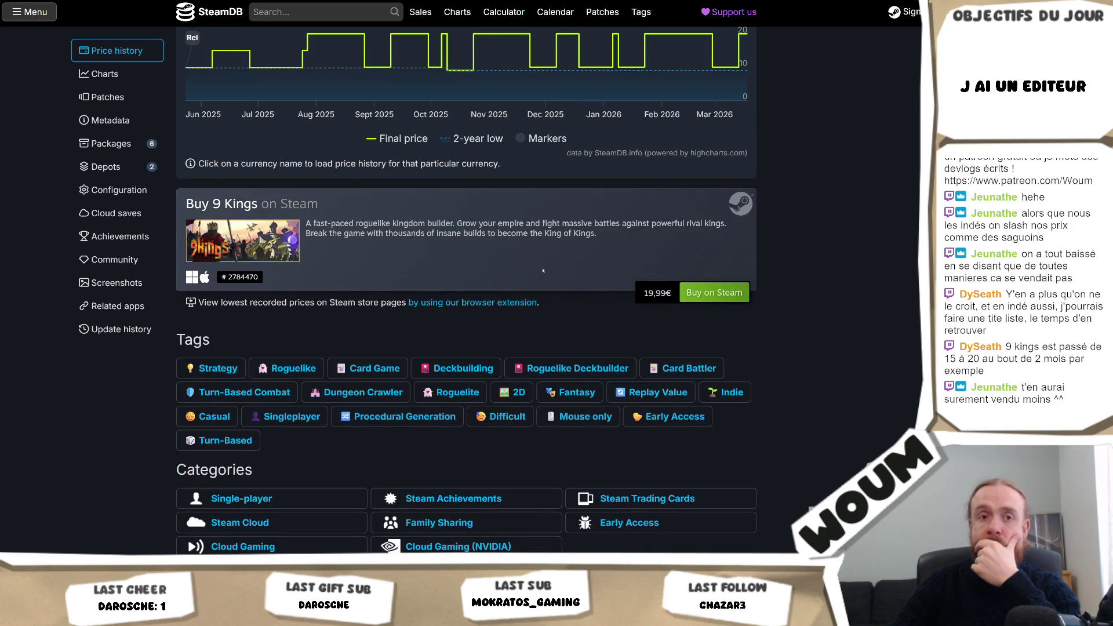
scroll(542, 271, up, 4)
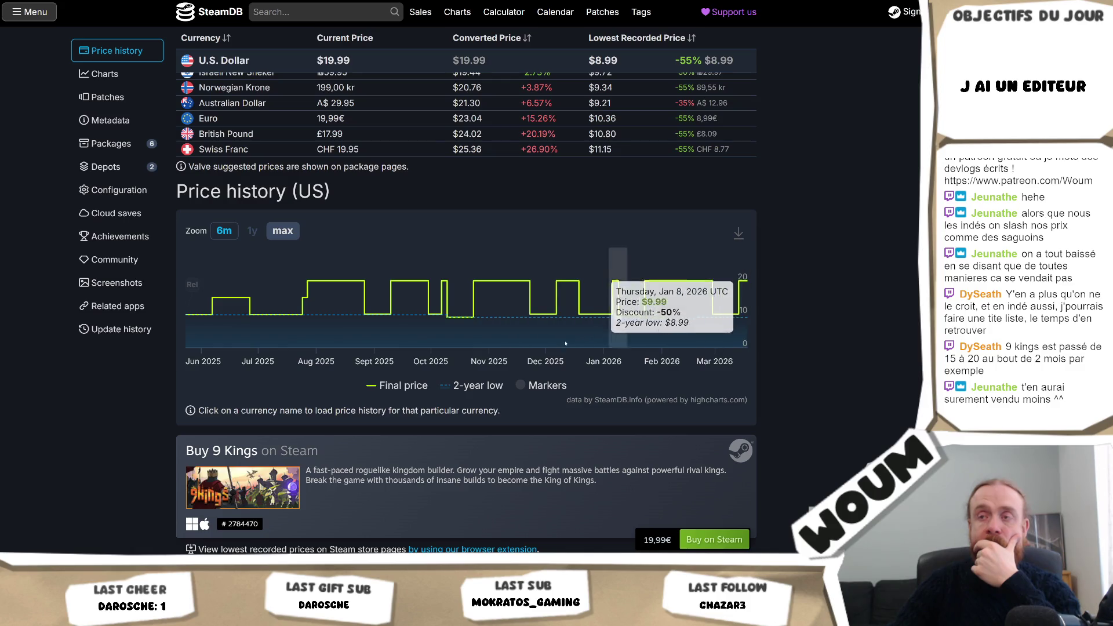
scroll(658, 277, up, 15)
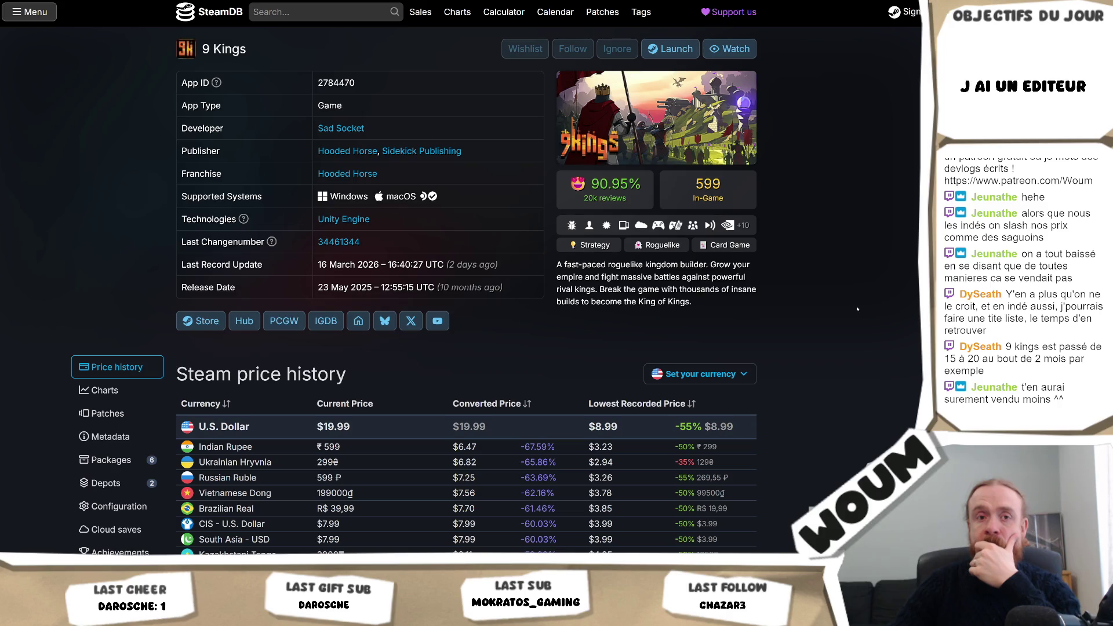
- Search '9 kings' again, open the top result, then return to the Against the Storm page
text(9 kings)
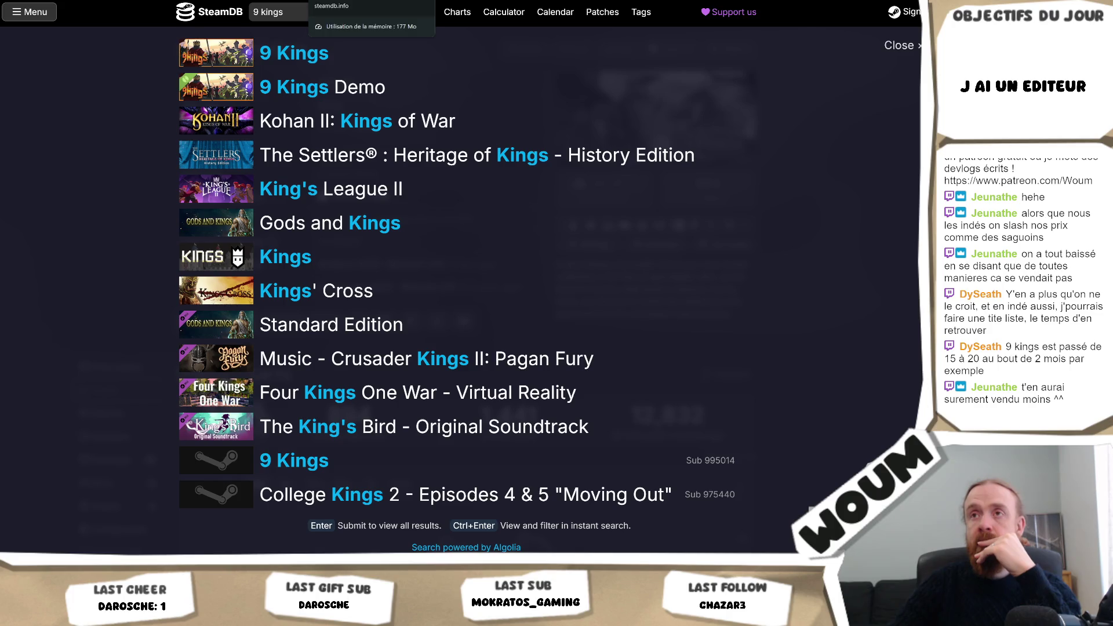
key(Down)
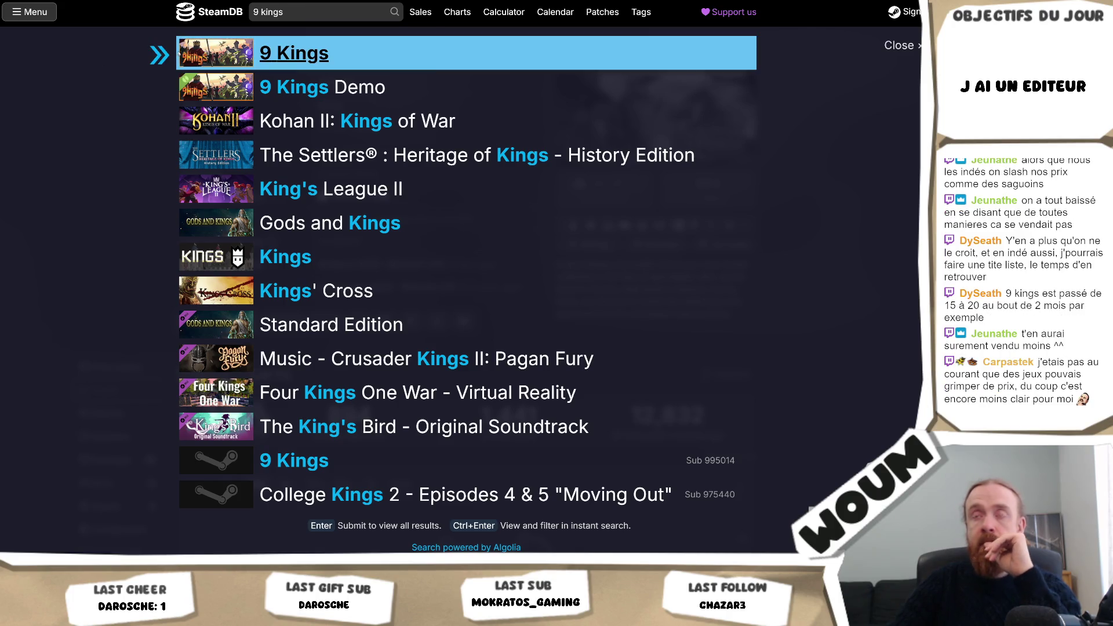
key(Return)
text(9 kings)
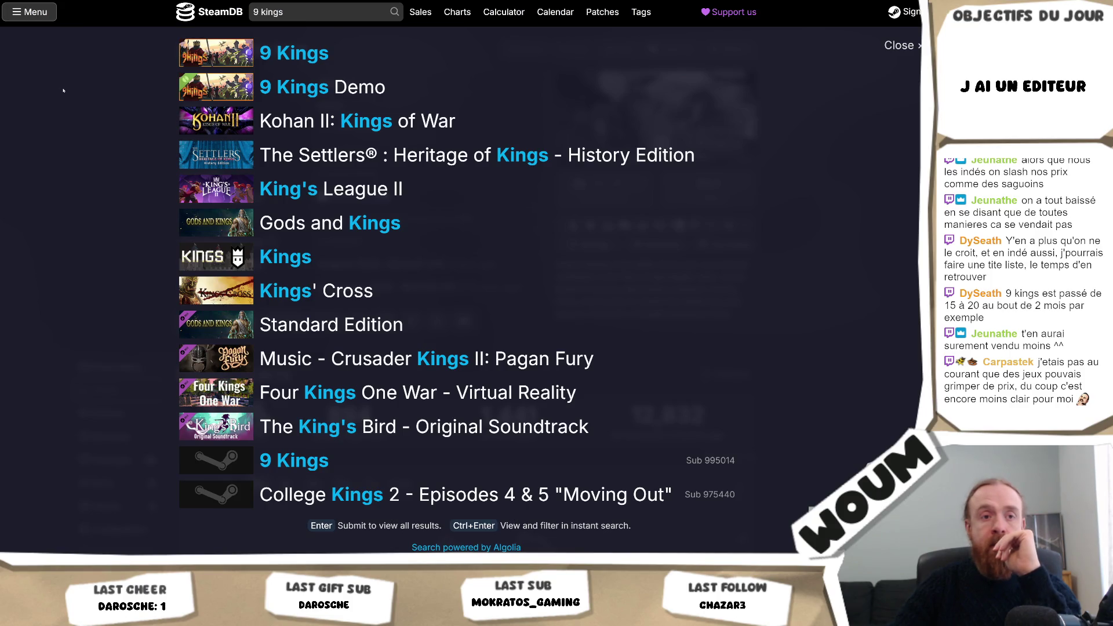
key(alt+Left)
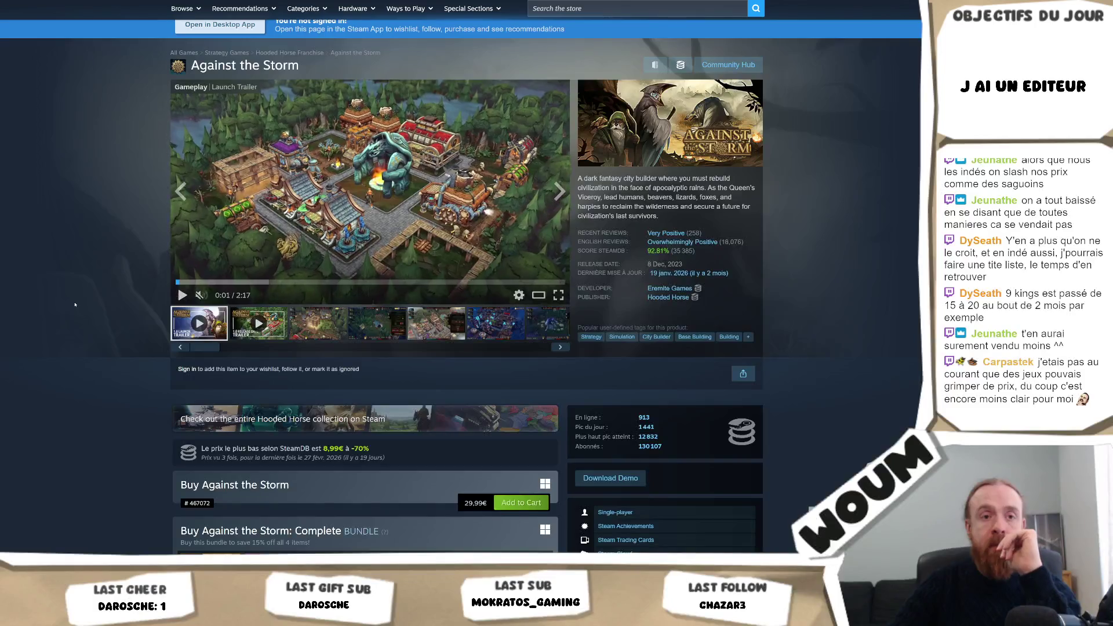
- Scroll Against the Storm's store page through DLC, announcements and reviews, then return to Unity
scroll(75, 304, down, 10)
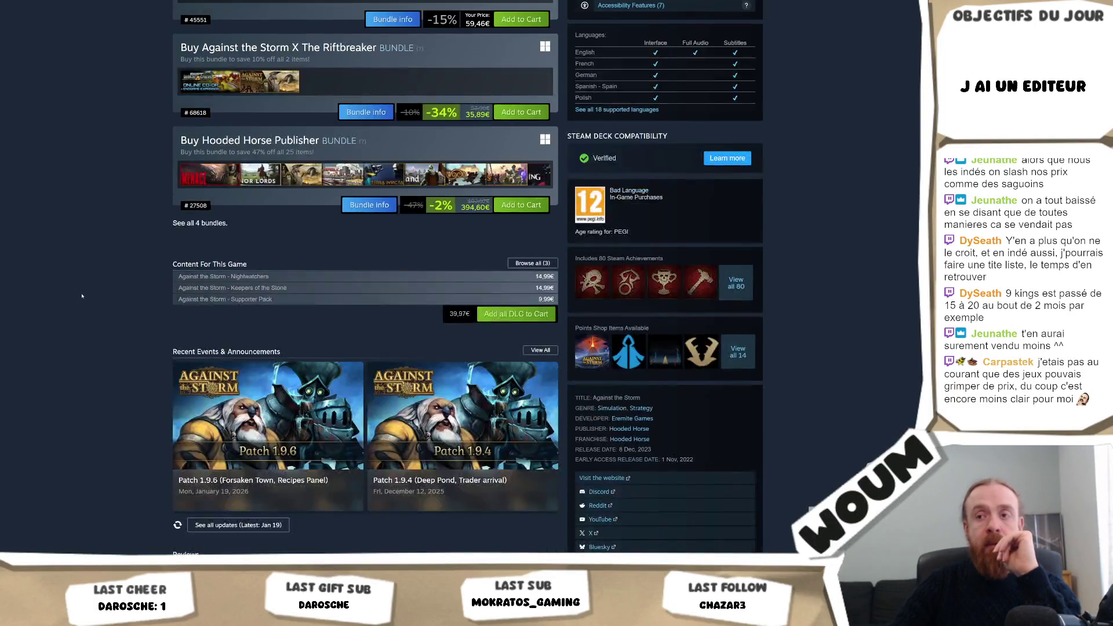
scroll(81, 296, down, 3)
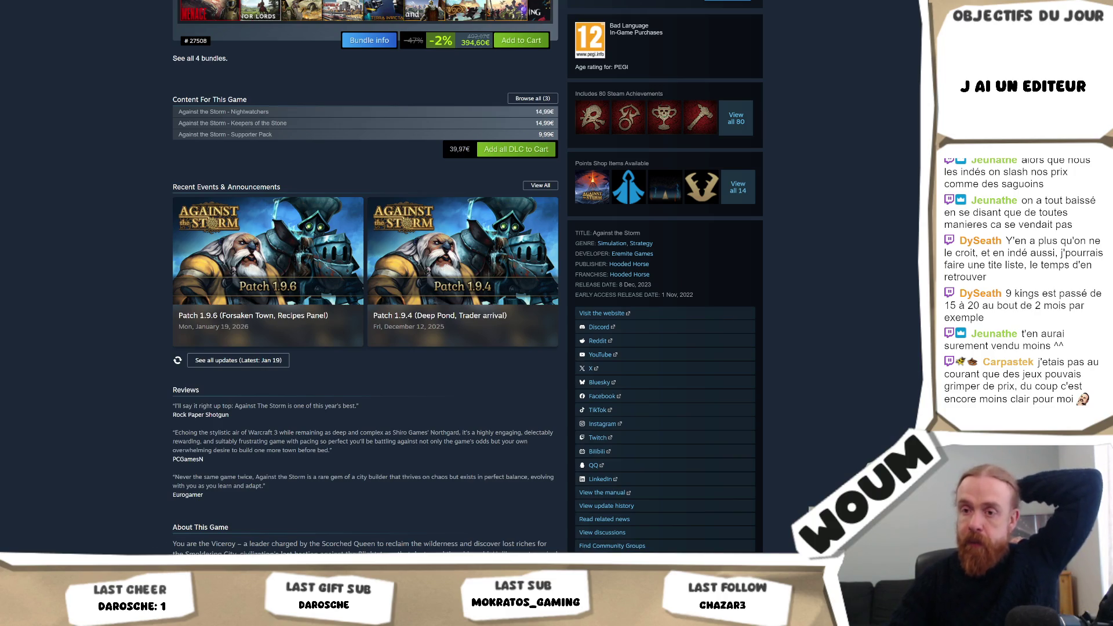
click(157, 516)
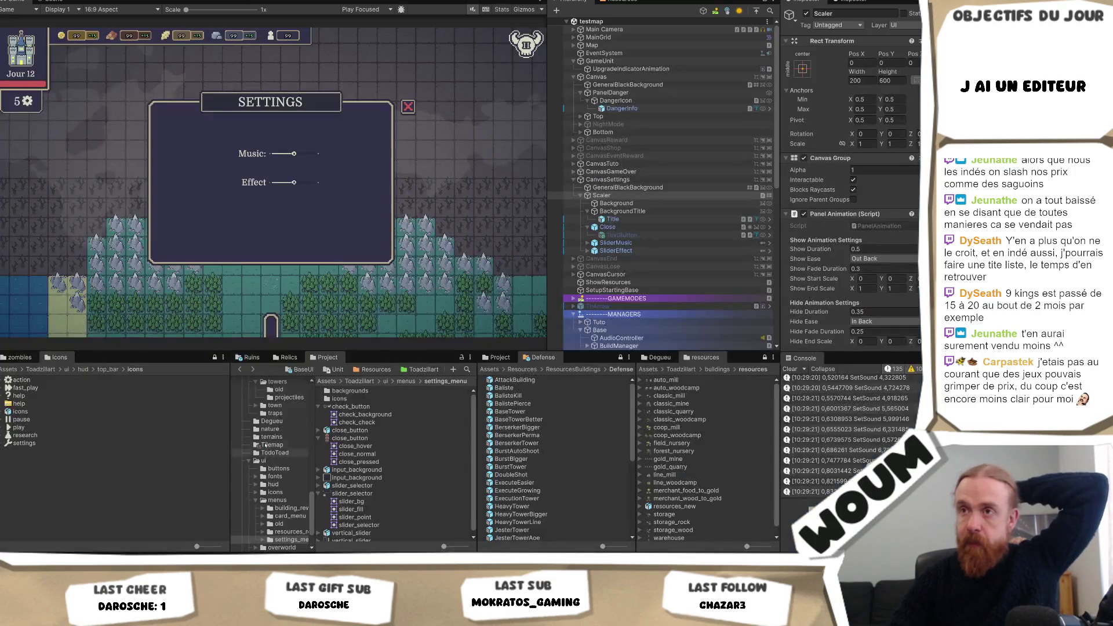
- Deactivate CanvasSettings in the Inspector, widen the Hierarchy, and collapse CanvasSettings' children
click(619, 180)
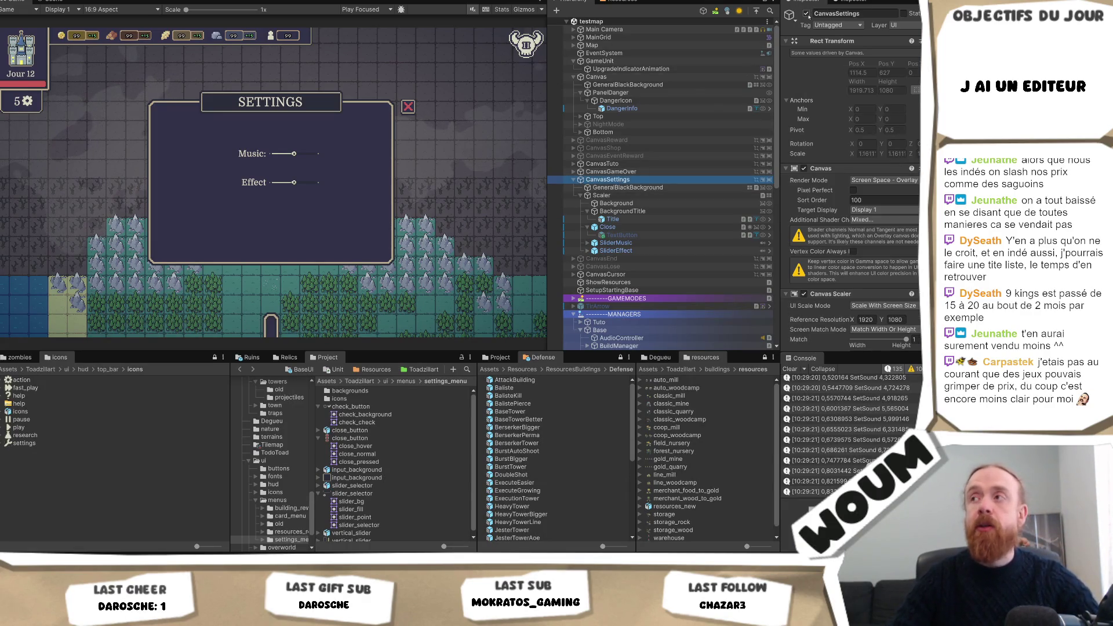
click(806, 14)
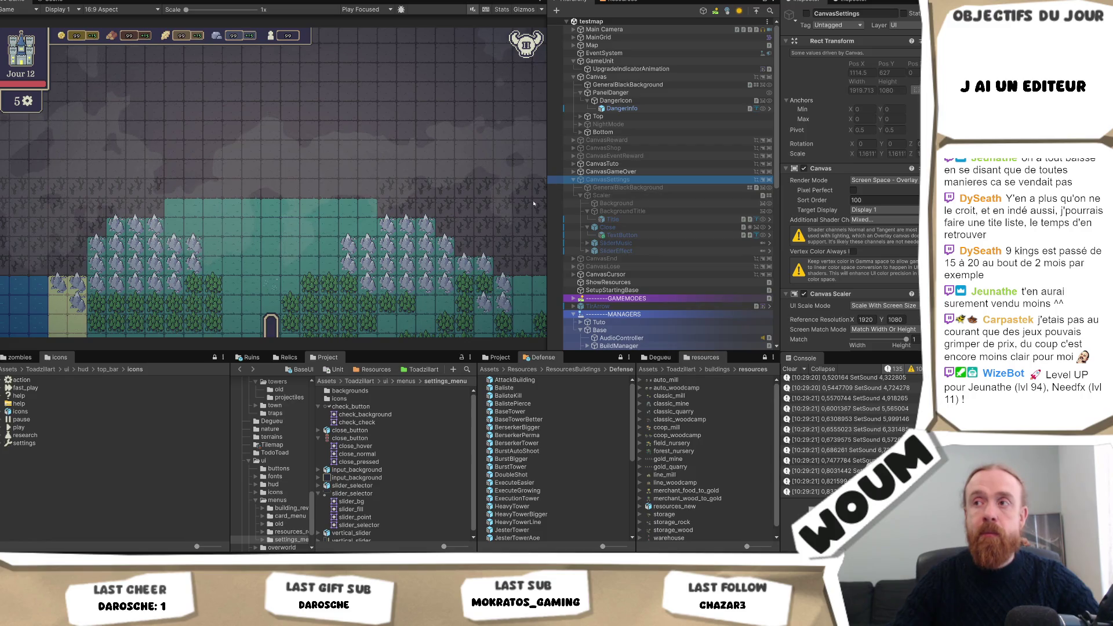
drag(545, 204, 523, 207)
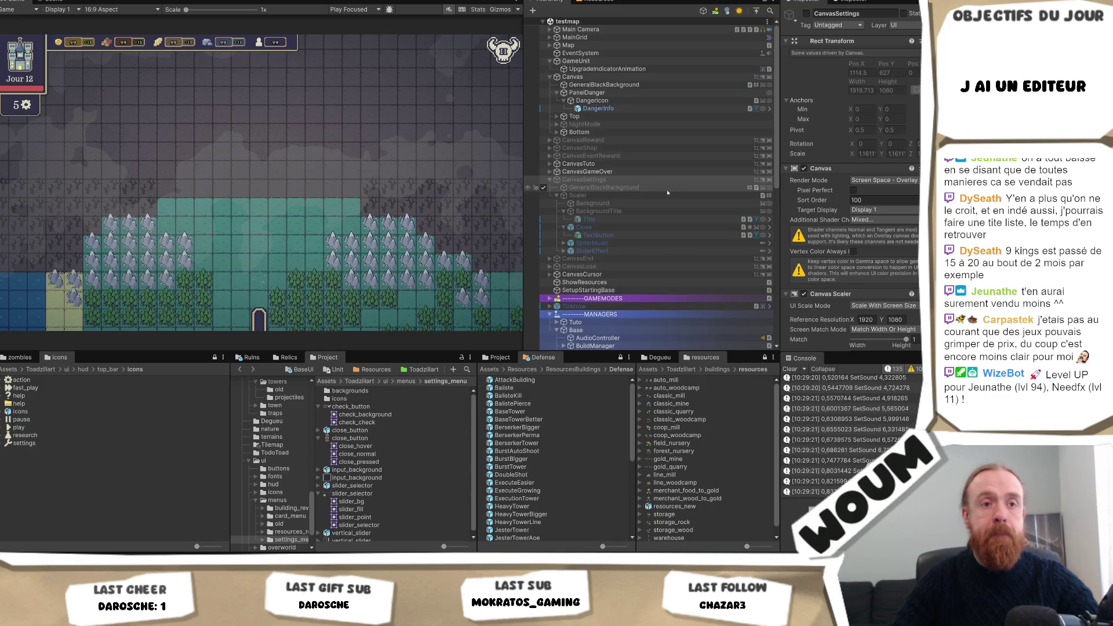
click(550, 181)
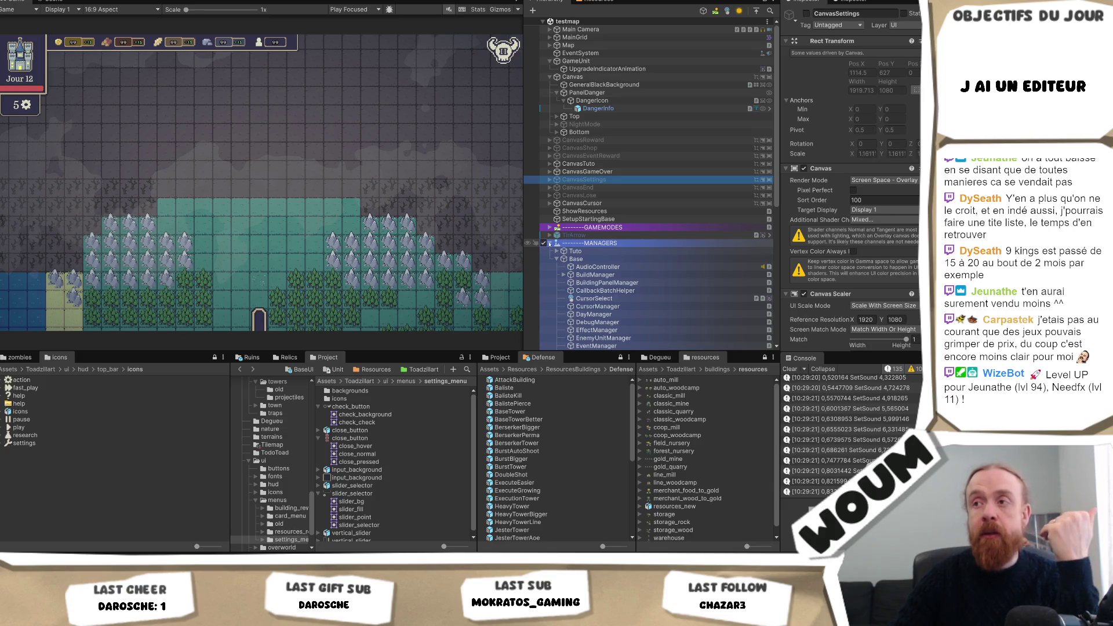
- Collapse the MANAGERS group, exposing Clouds, Global Volume, Light 2D and Relics
click(549, 244)
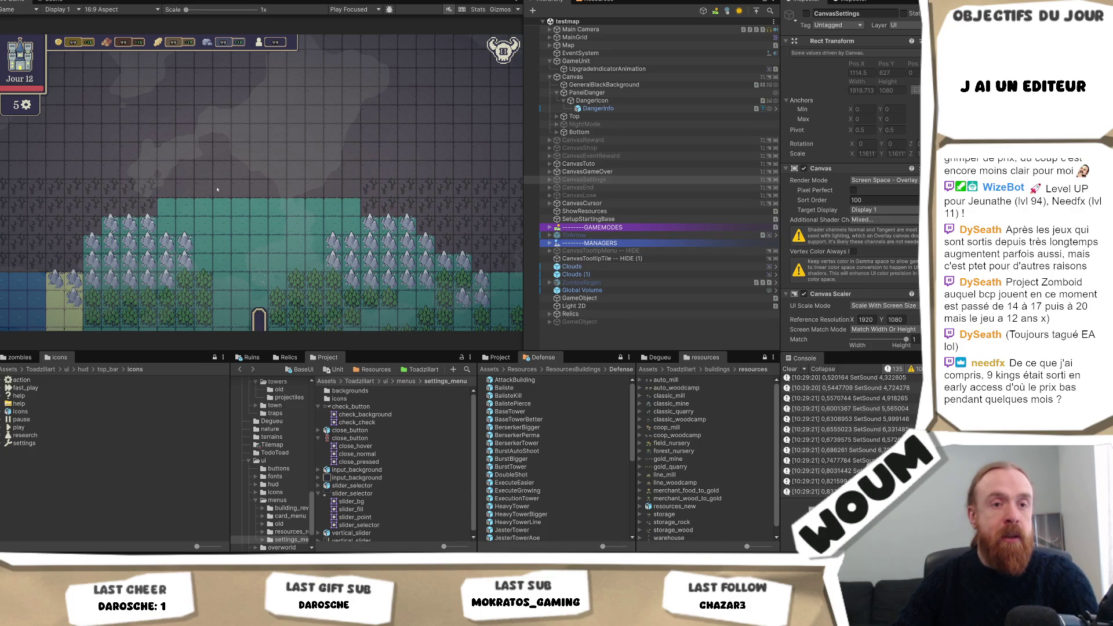
mouse_move(98, 565)
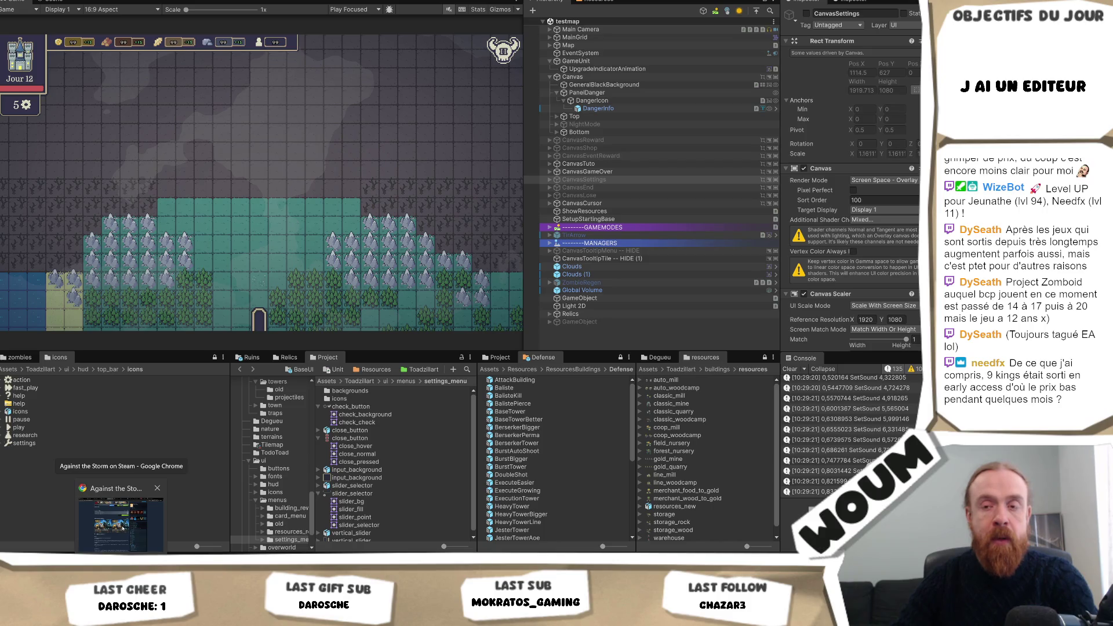
- Look up 9 Kings on the Steam store, view its Early Access page, then return to Unity
click(122, 528)
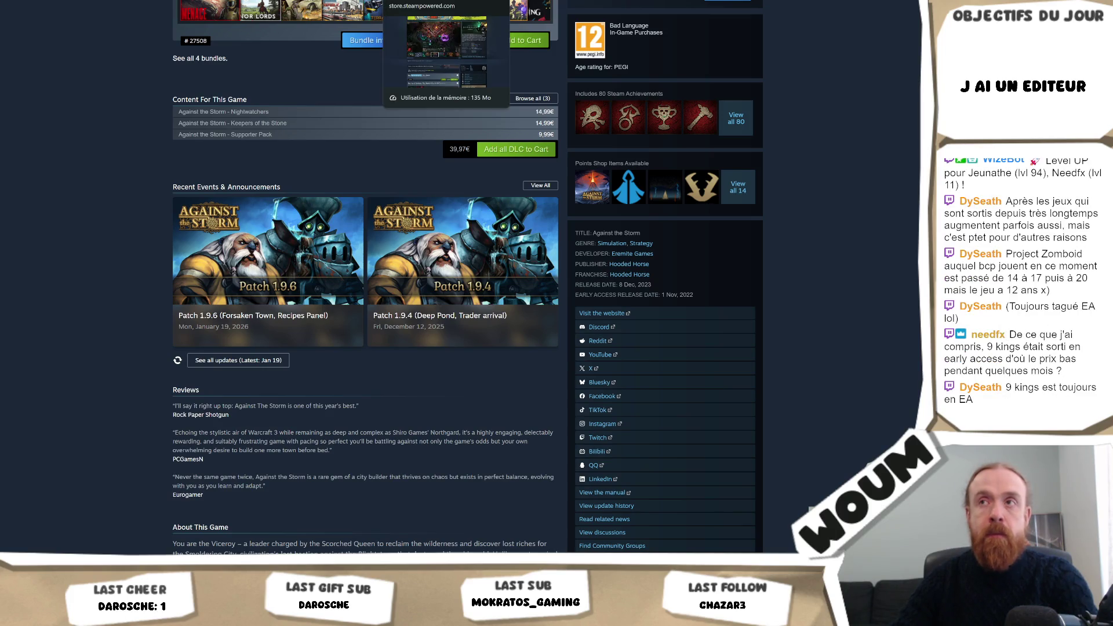
scroll(370, 290, up, 15)
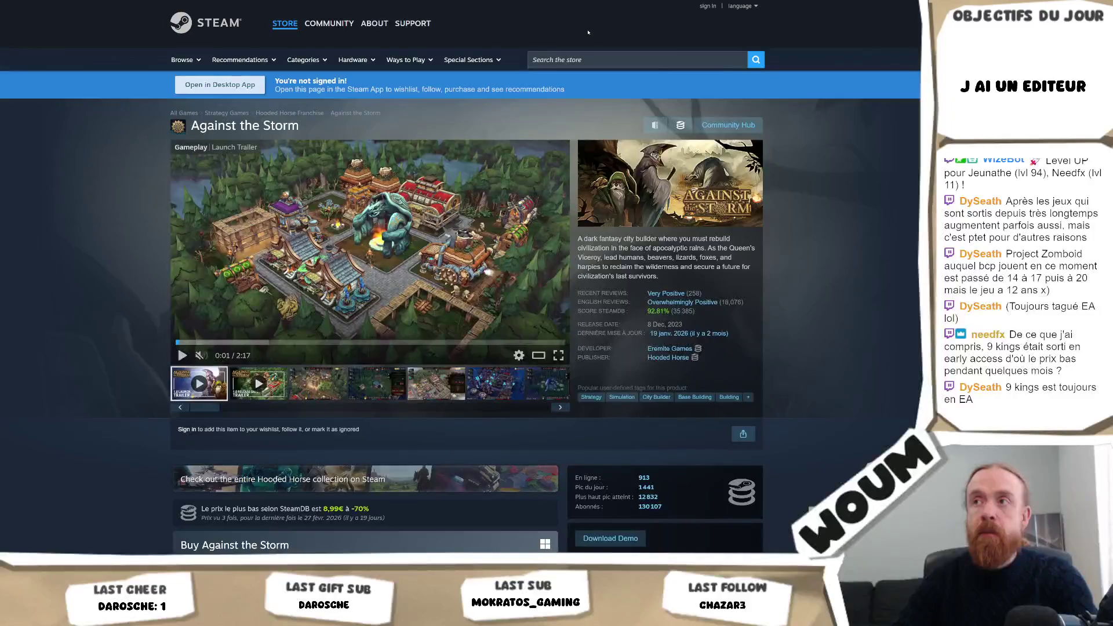
text(9 k)
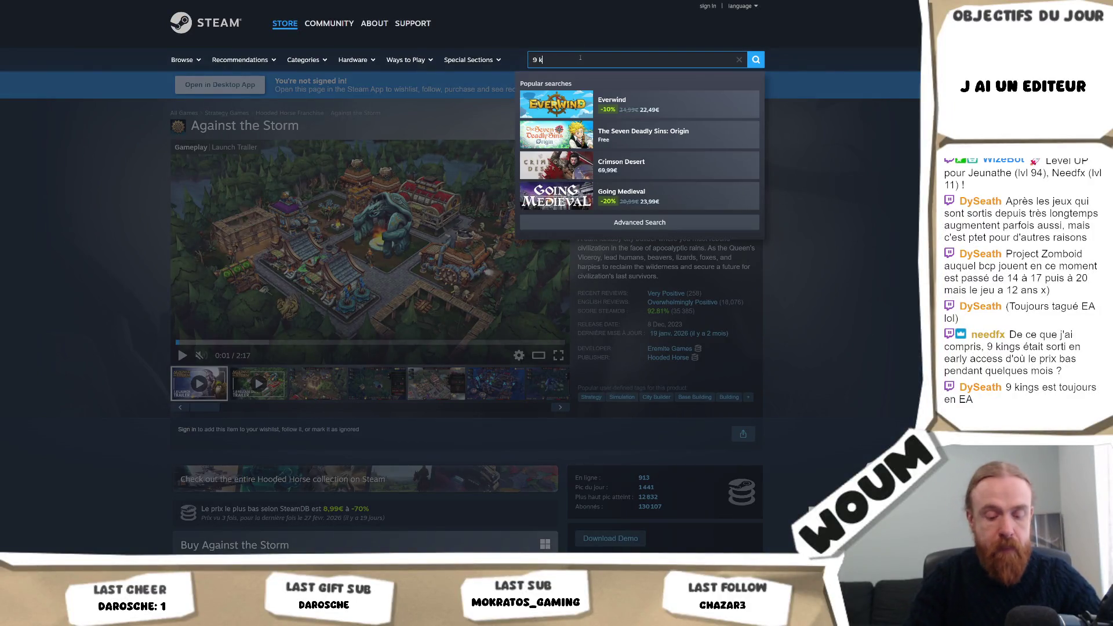
text(ings)
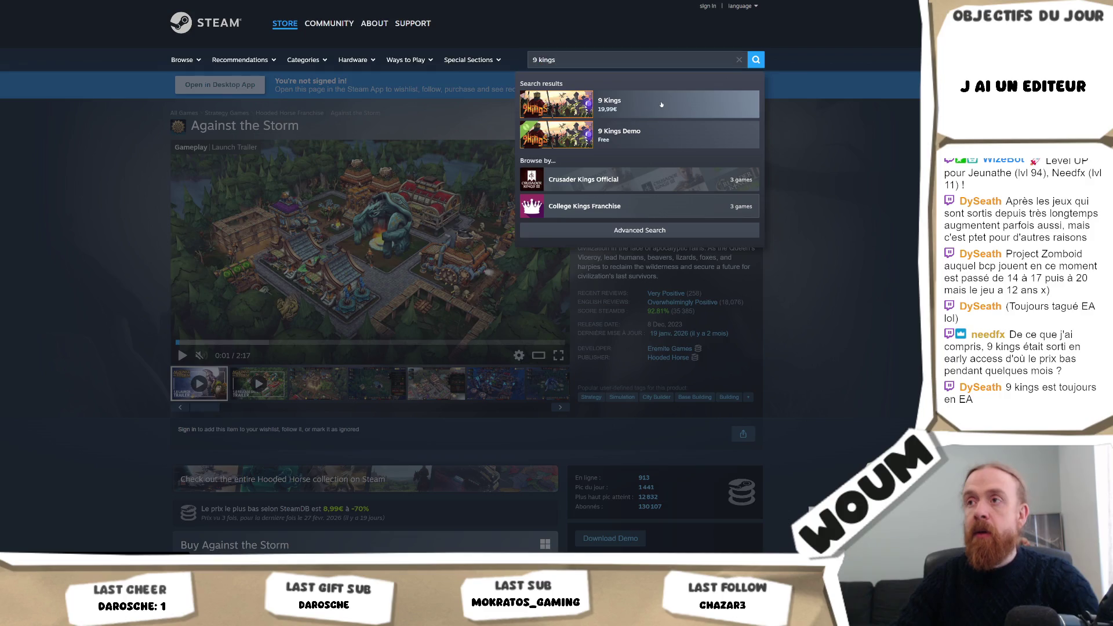
click(760, 125)
scroll(760, 129, down, 3)
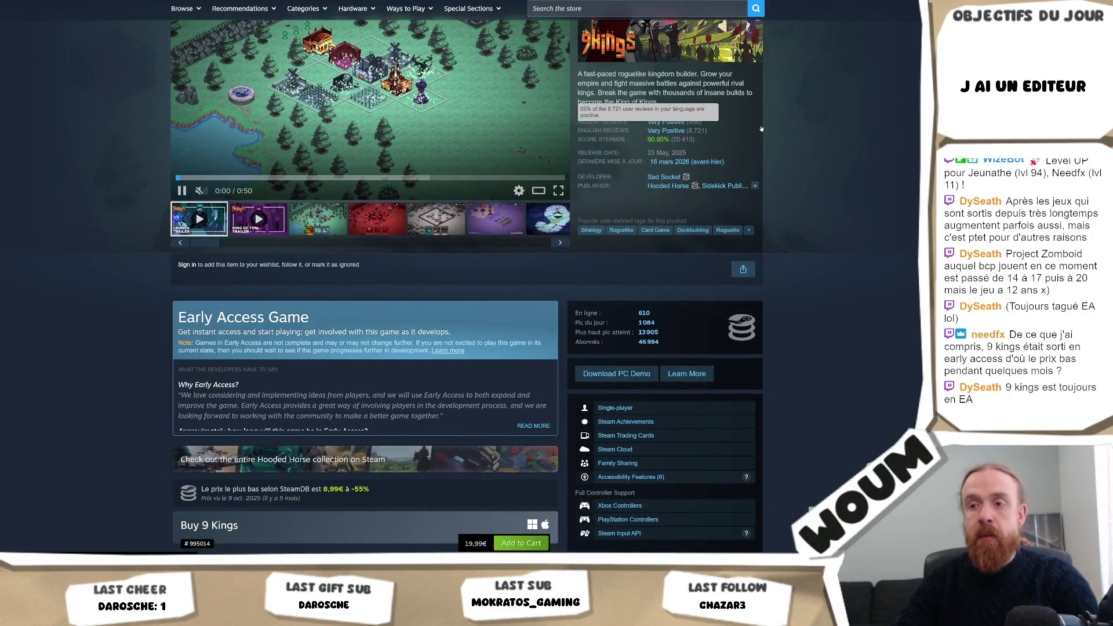
scroll(761, 128, up, 3)
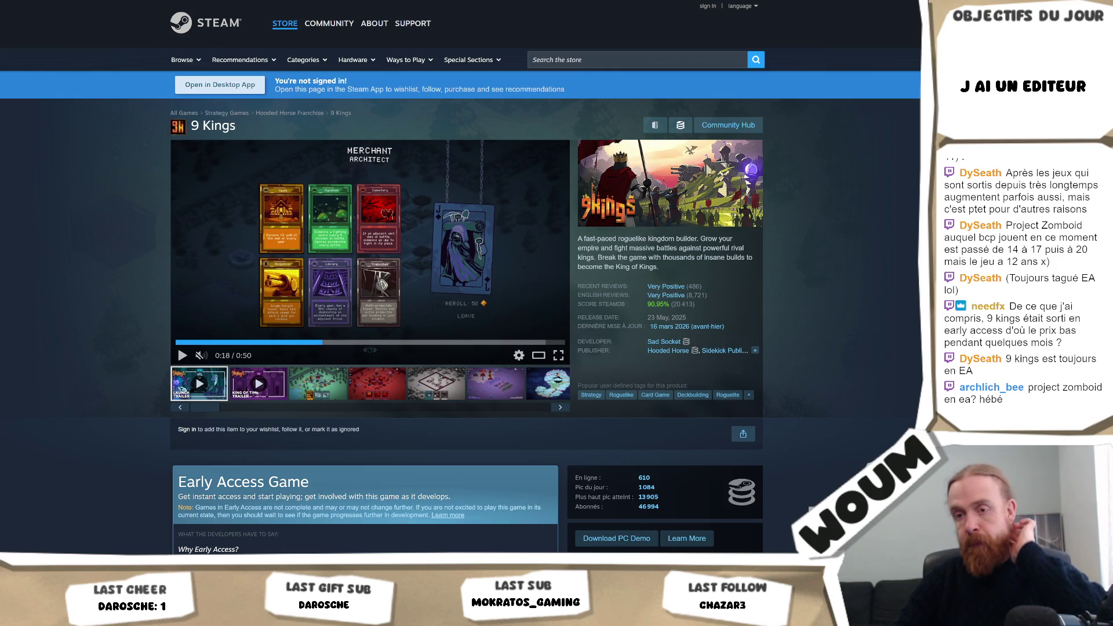
key(alt+Tab)
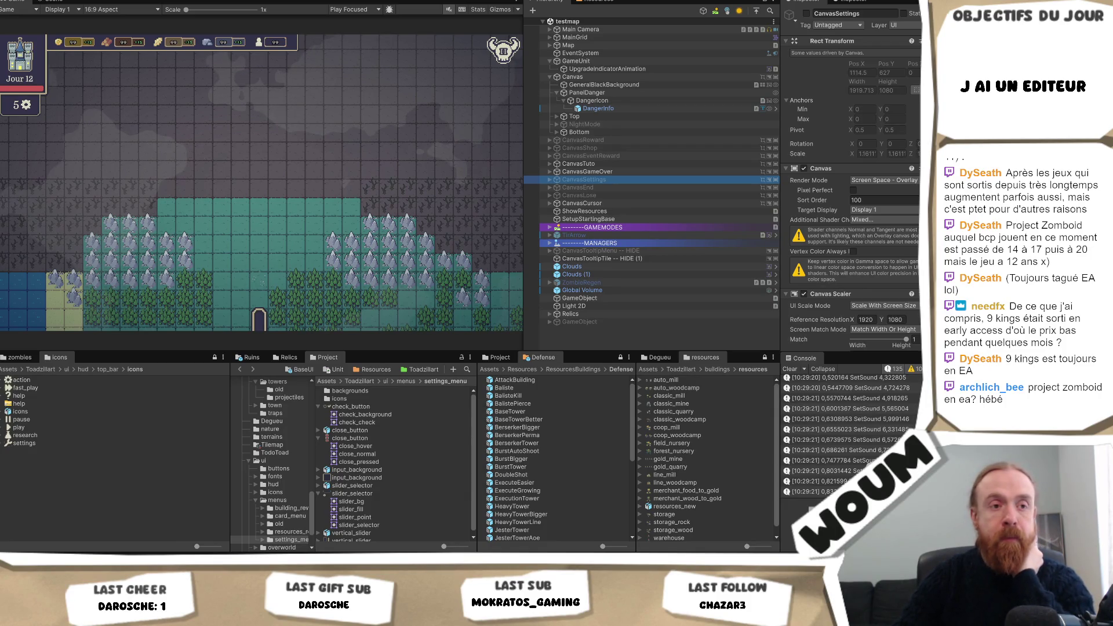
- Widen the Project panel and its folder tree, then start Play mode with Ctrl+P
click(584, 179)
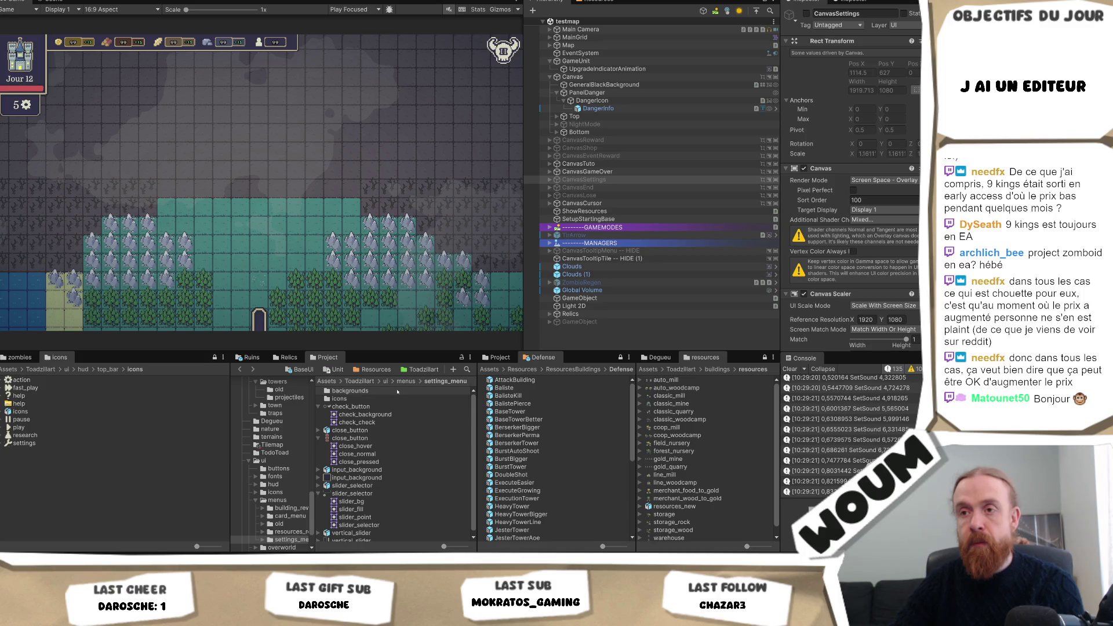
mouse_move(316, 406)
mouse_down()
mouse_move(341, 412)
mouse_move(316, 416)
mouse_up()
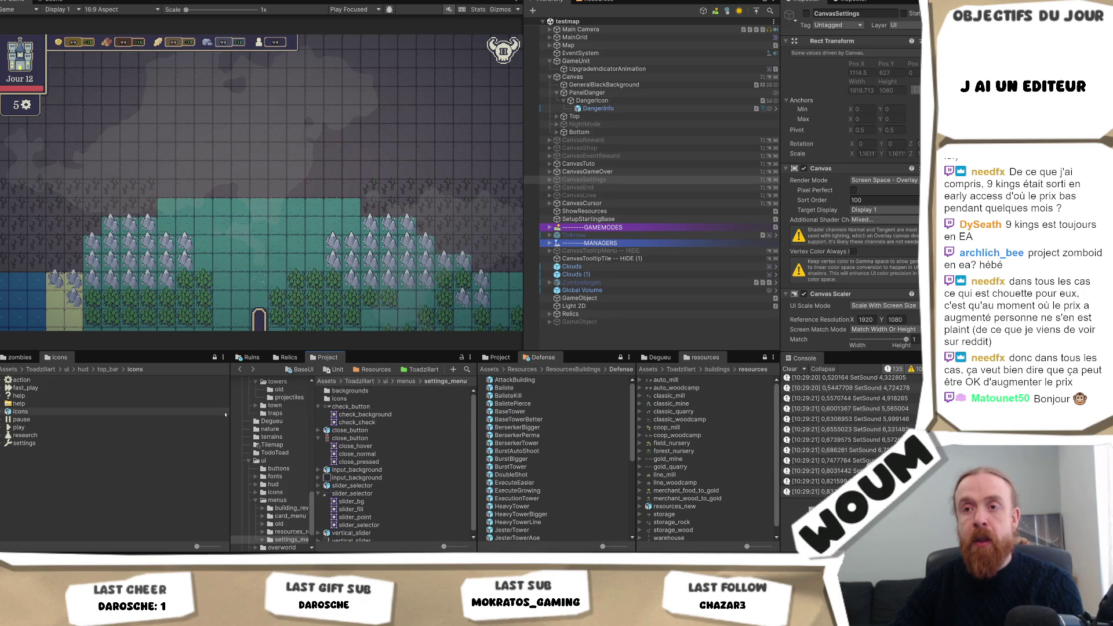
drag(232, 405, 206, 398)
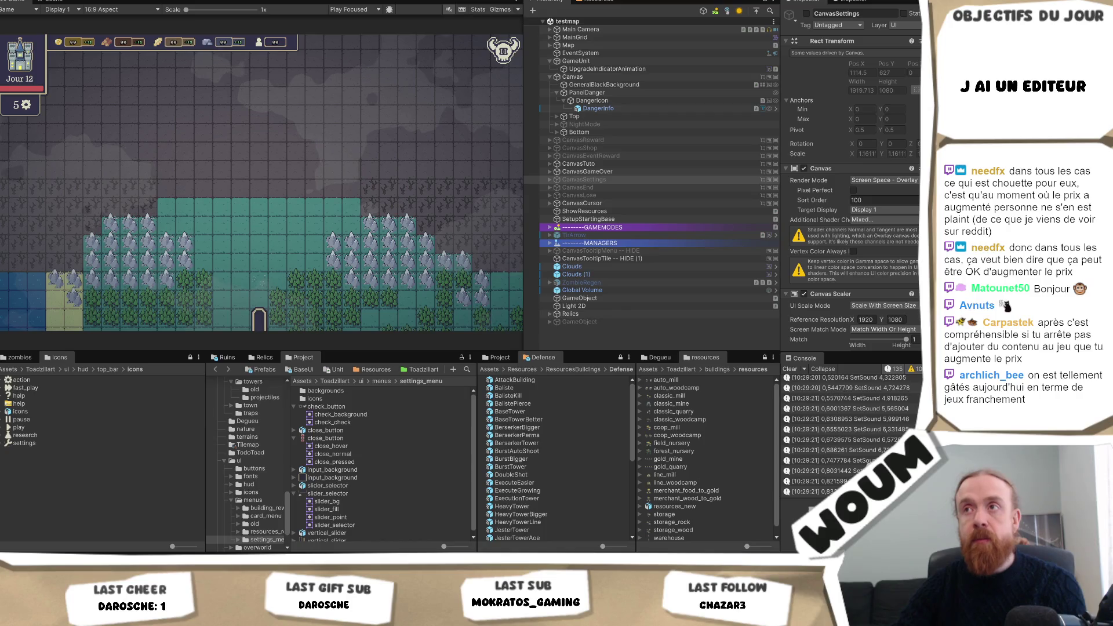
key(ctrl+p)
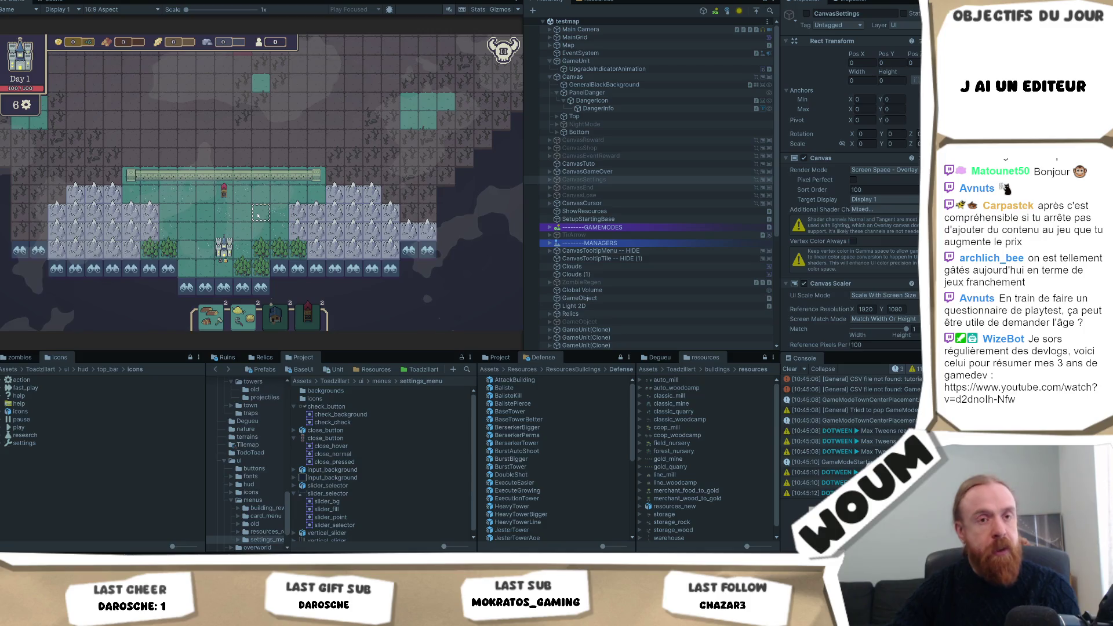
- Reveal five discoverable tiles around the castle, uncovering forest, then end the day into night
drag(257, 215, 248, 179)
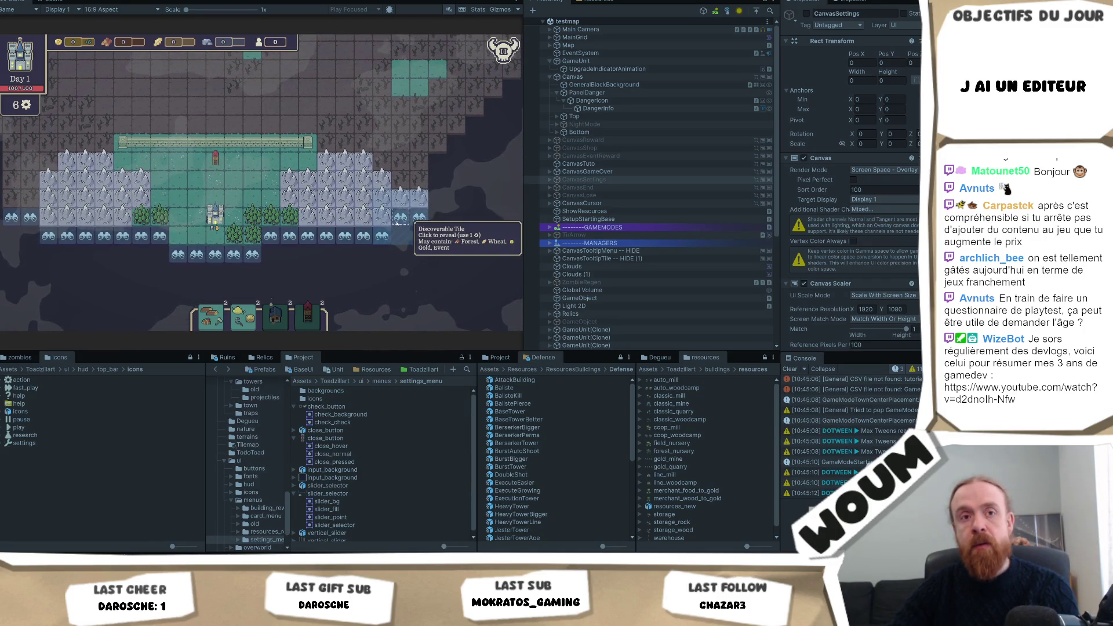
click(241, 231)
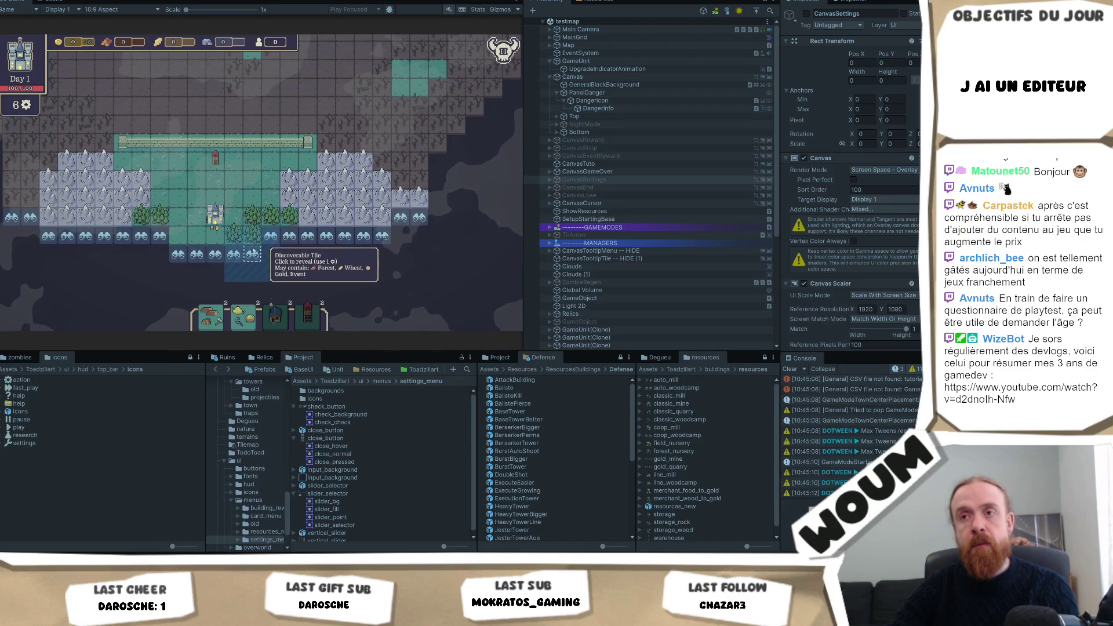
click(267, 201)
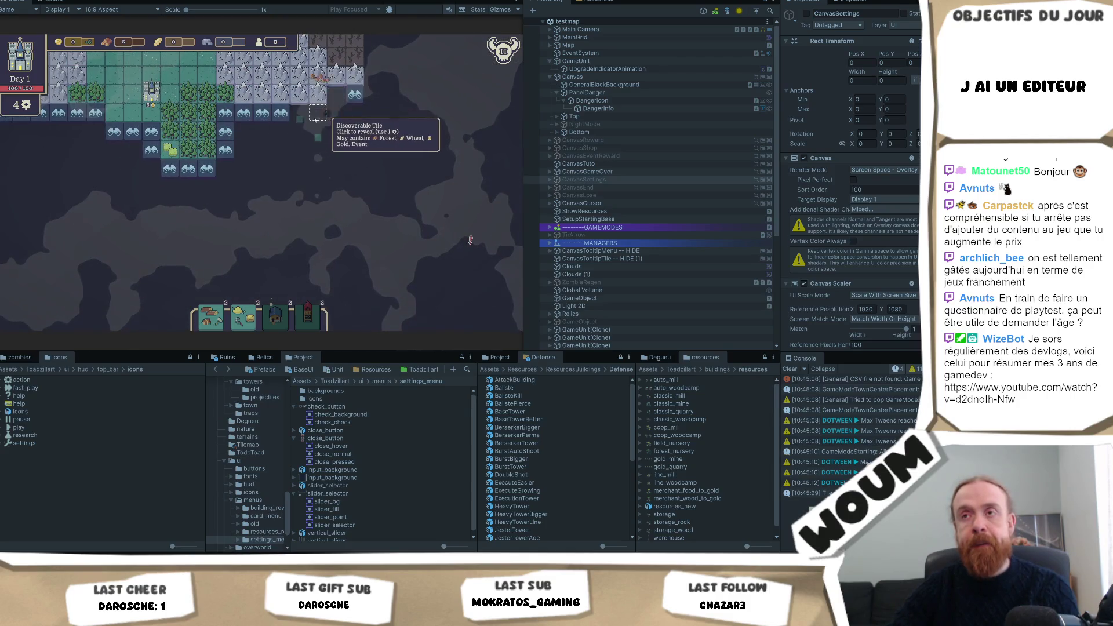
click(316, 115)
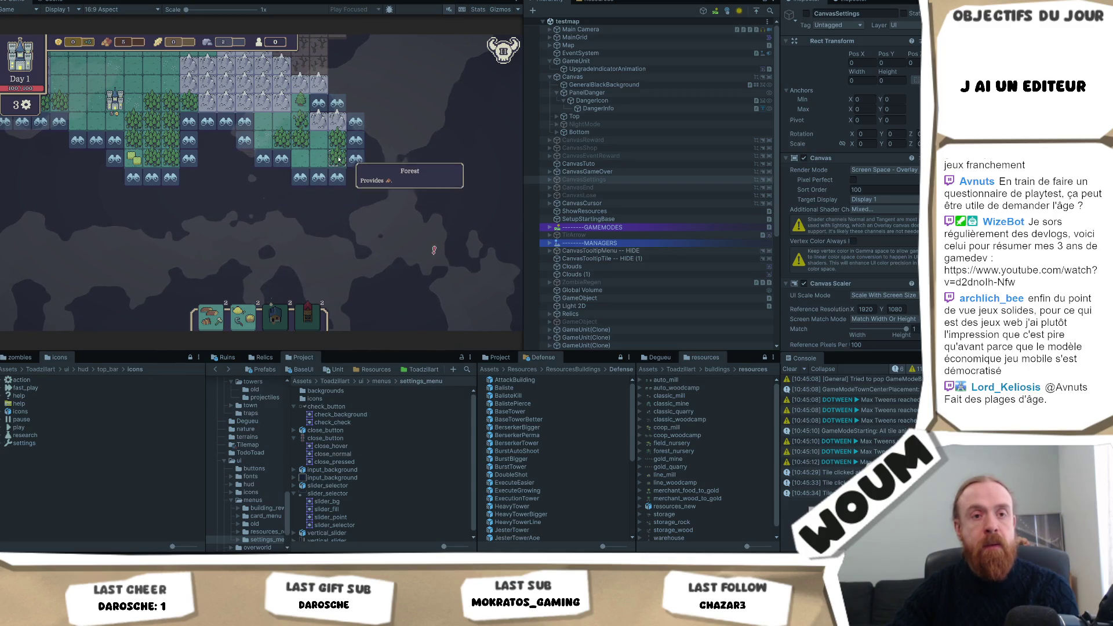
click(339, 176)
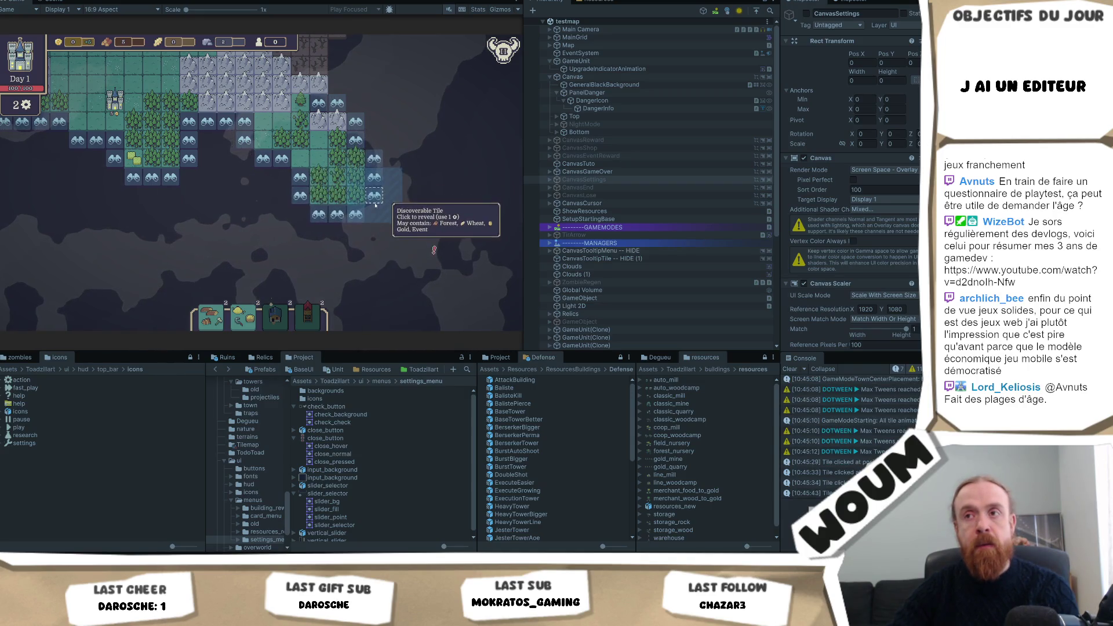
click(374, 199)
click(423, 223)
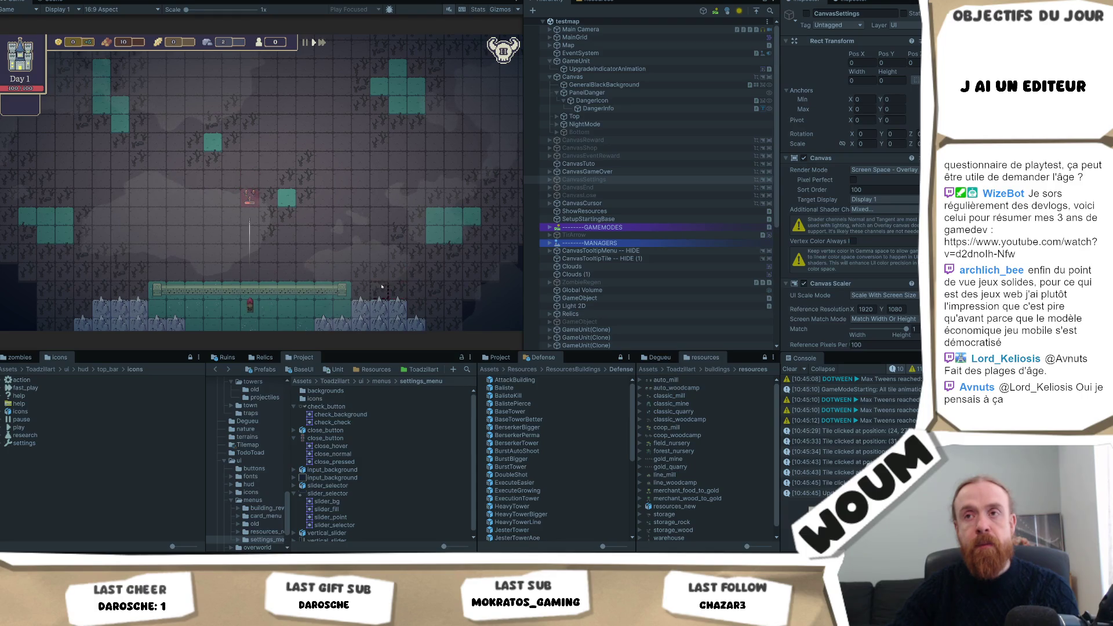
- Add Automatic Chopping to the hand, then reveal the six remaining discoverable tiles to end the day
click(255, 250)
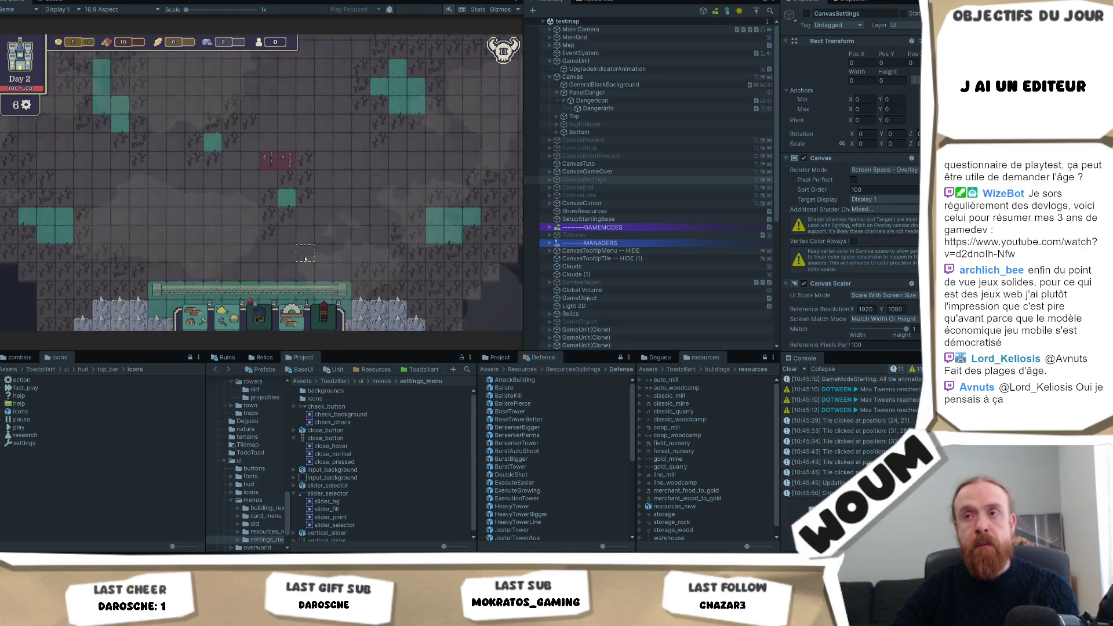
click(281, 182)
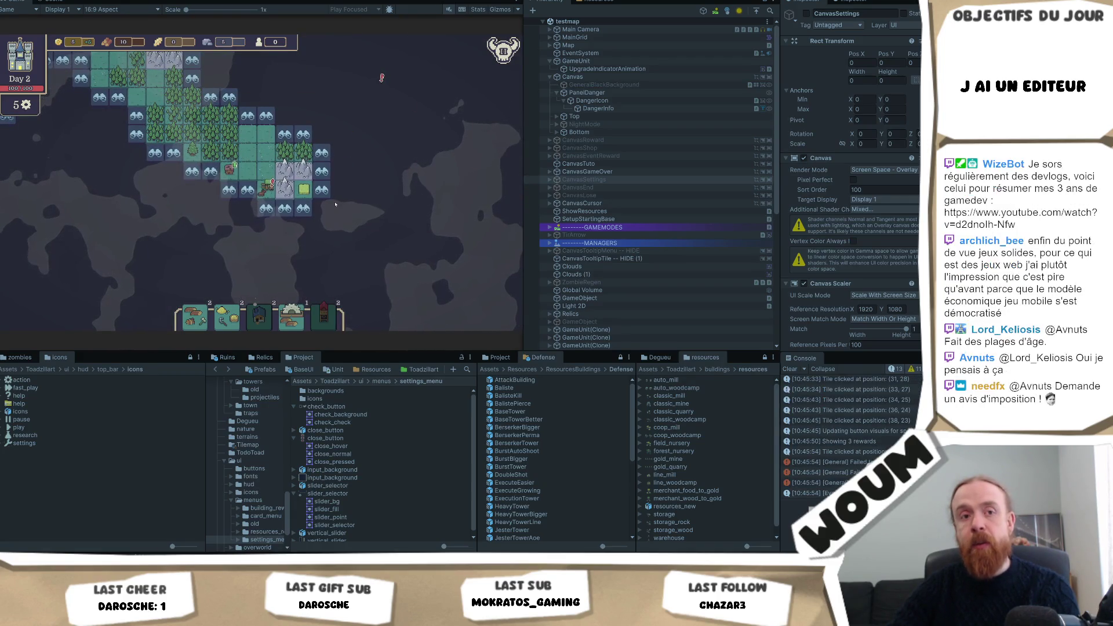
drag(335, 205, 349, 267)
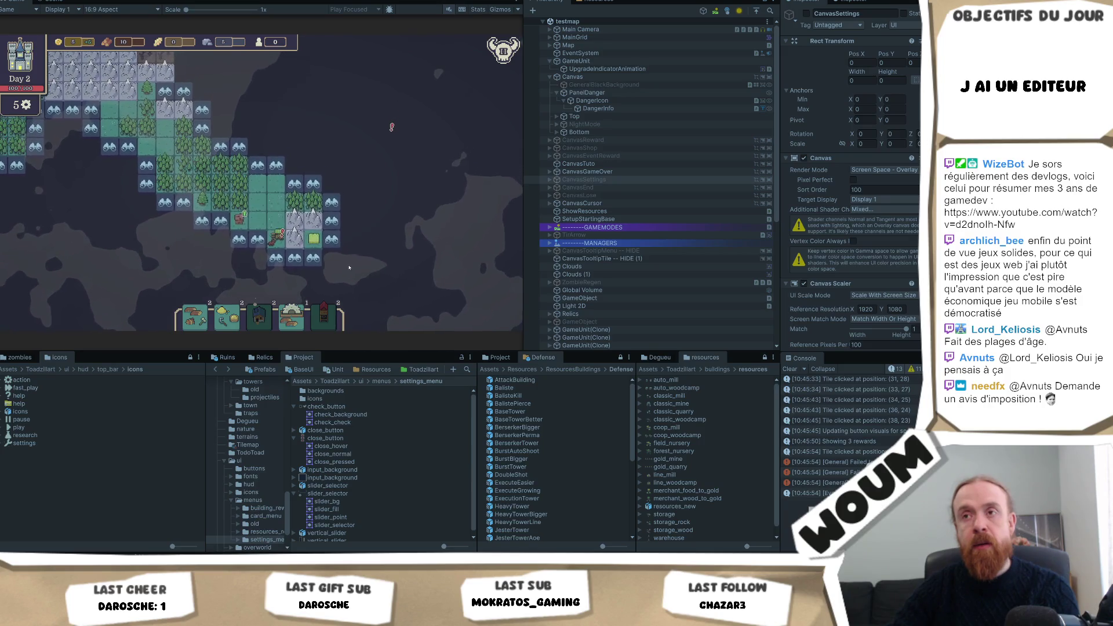
mouse_move(322, 192)
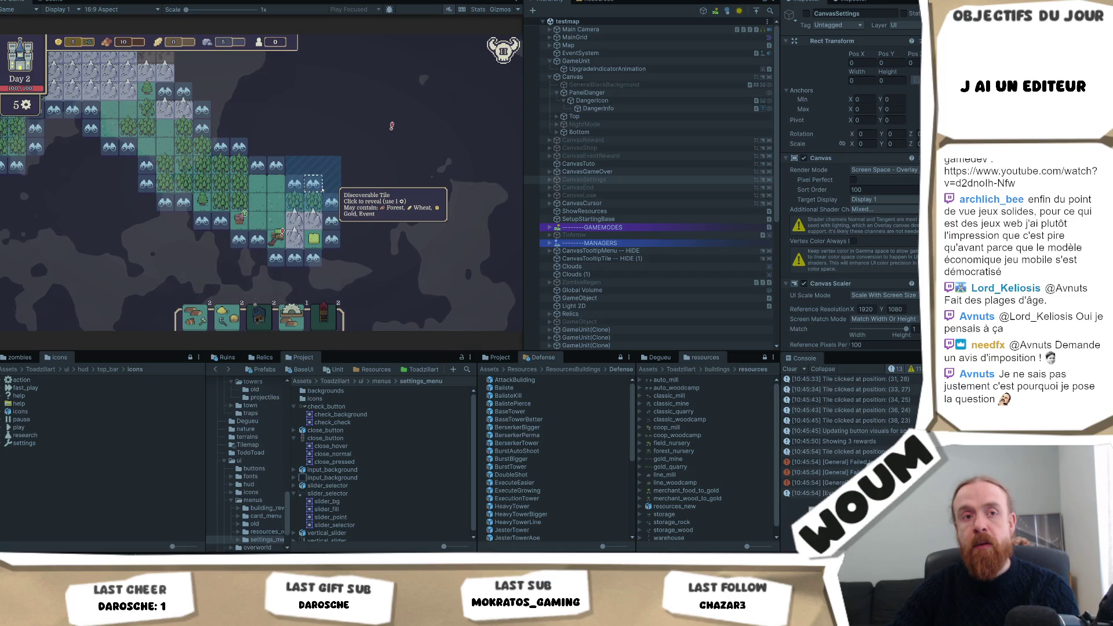
click(322, 192)
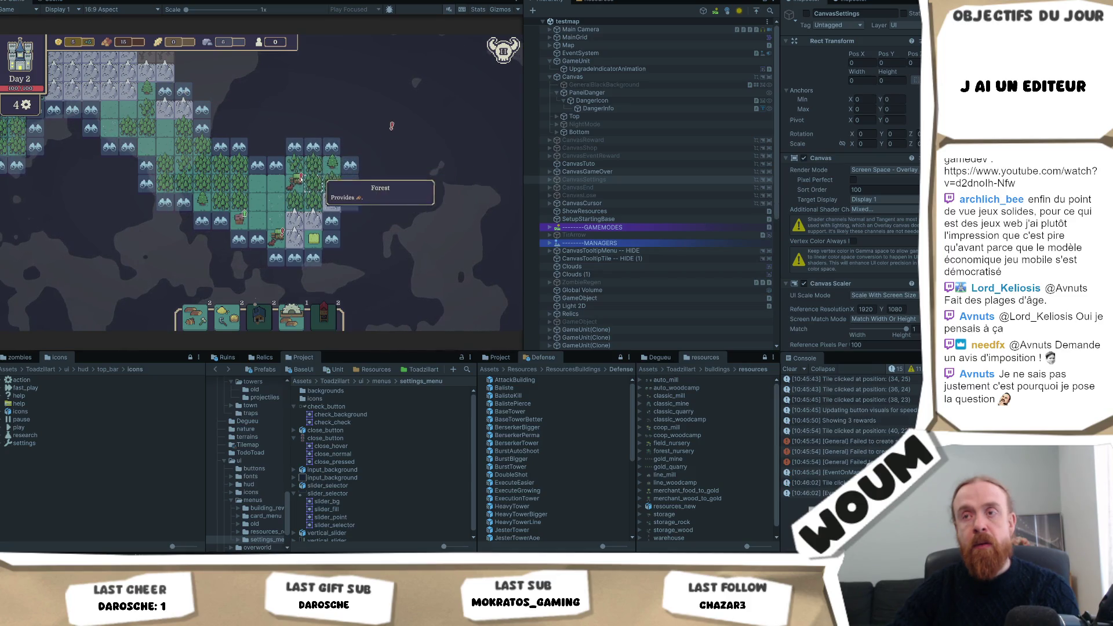
click(348, 166)
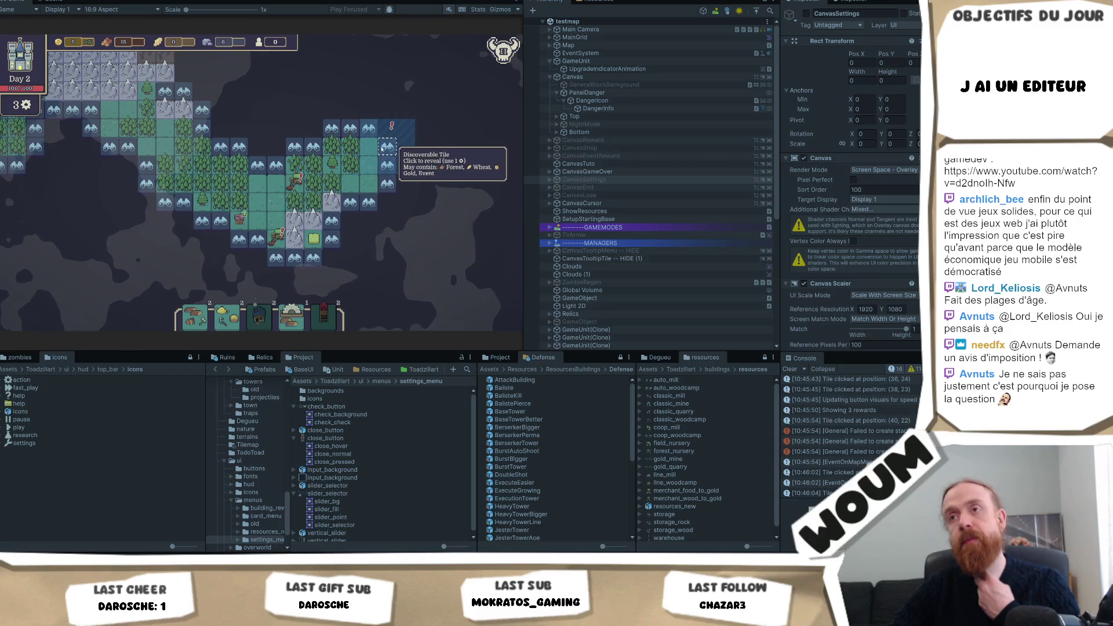
click(383, 150)
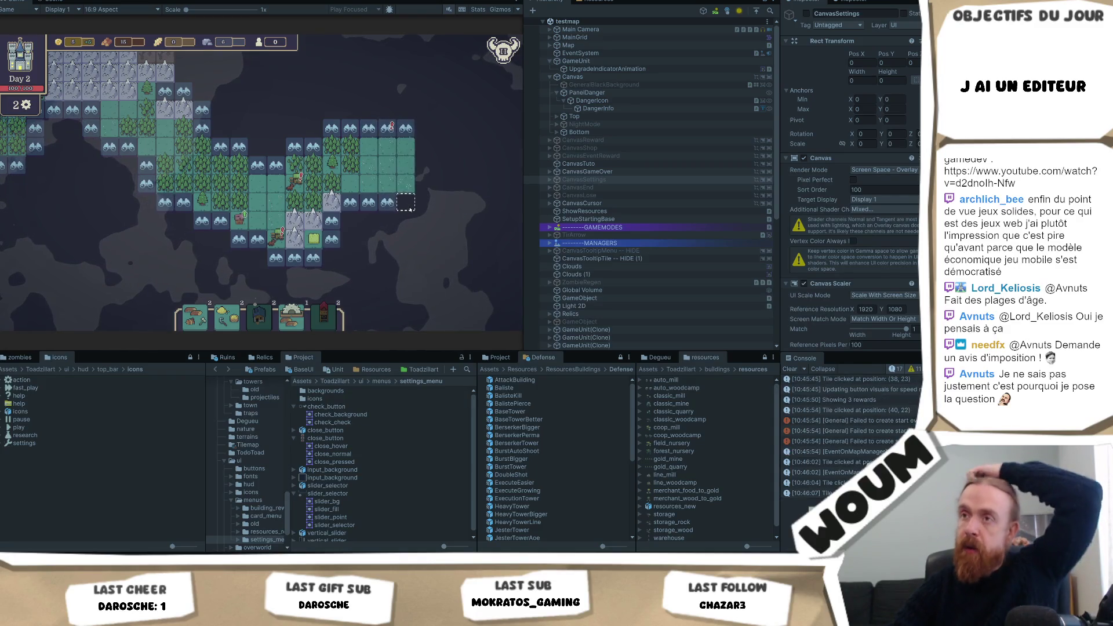
click(382, 135)
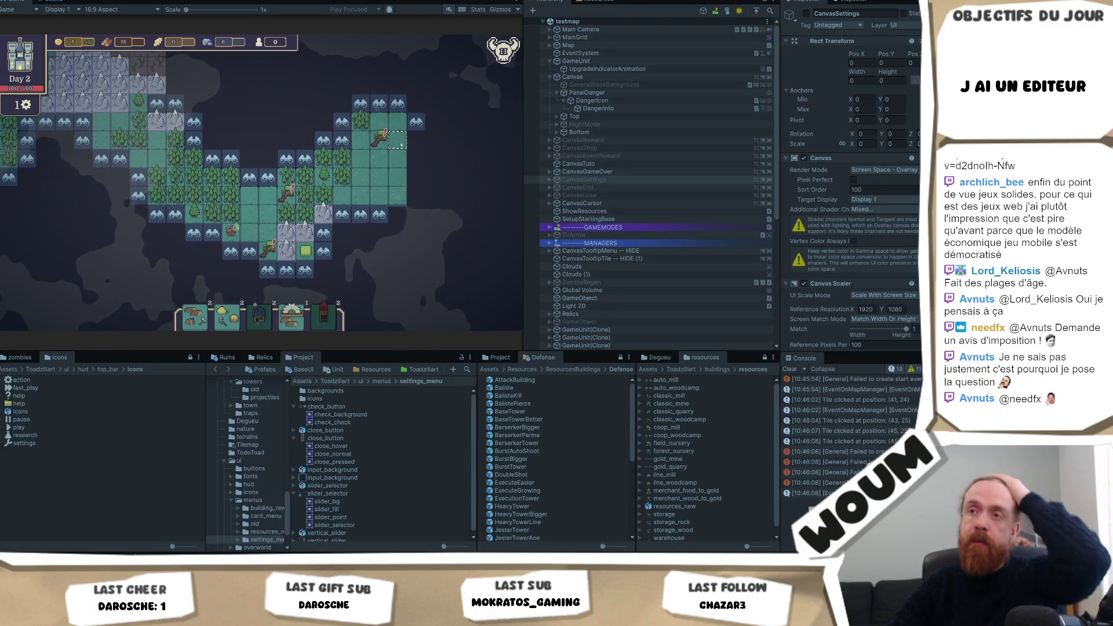
click(410, 117)
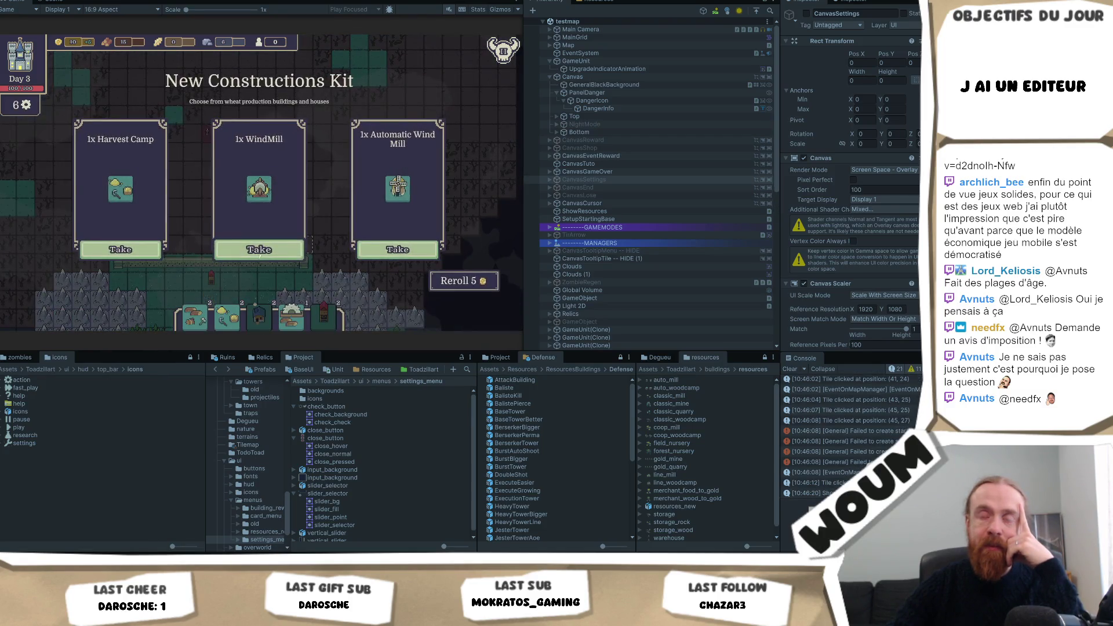
- Take the 1x WindMill kit and pan the map back to the play area
click(301, 251)
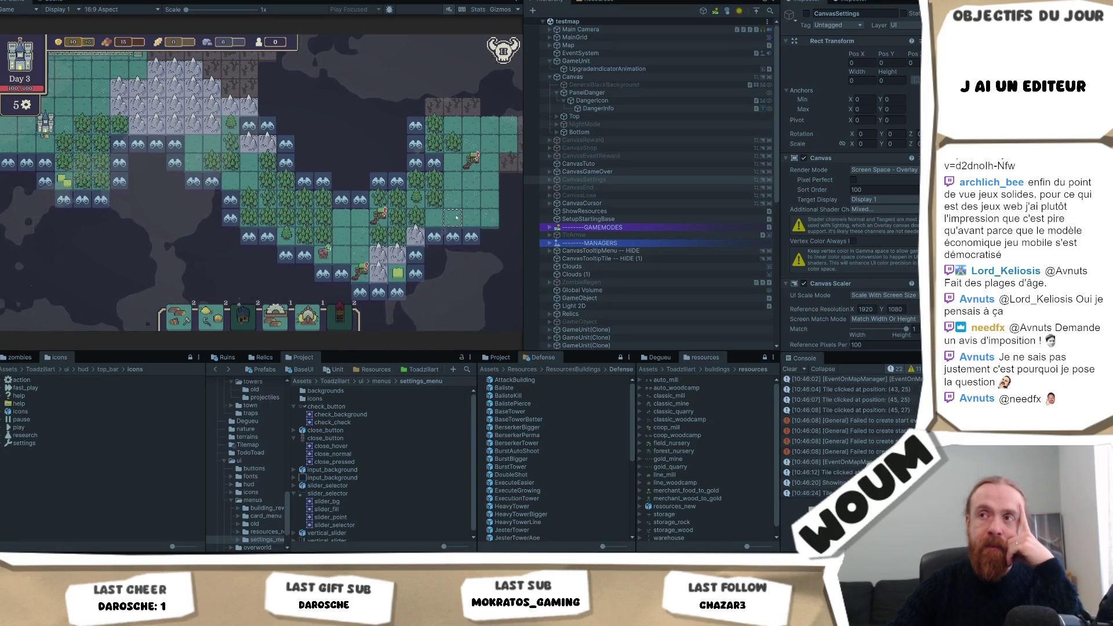
mouse_move(400, 106)
mouse_down()
mouse_move(365, 214)
mouse_move(376, 214)
mouse_up()
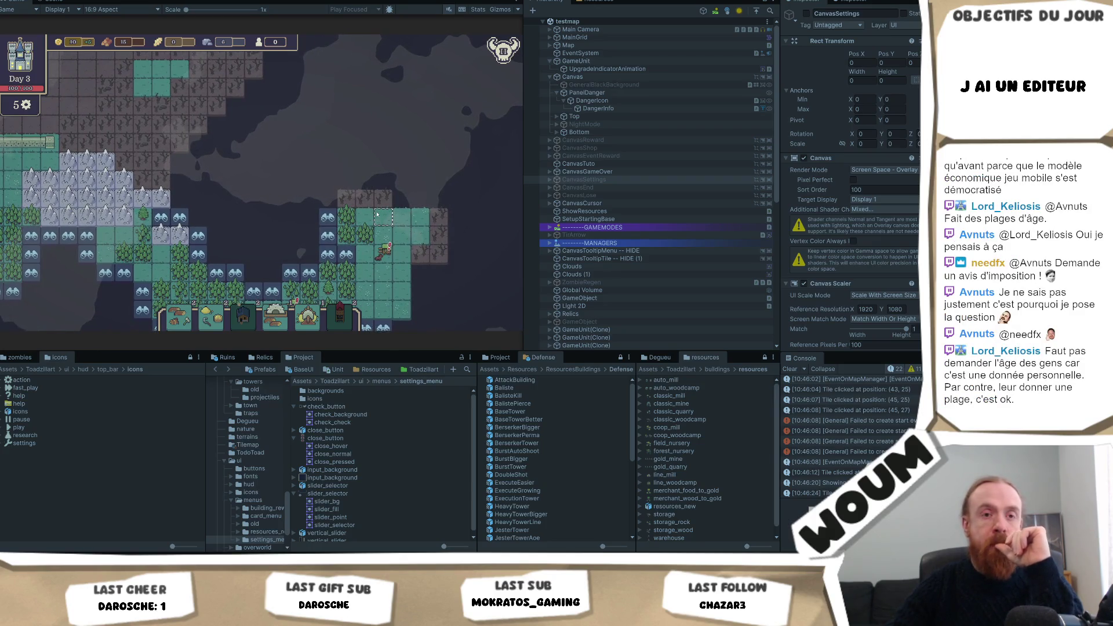
- Reveal a Day 3 tile near the centre and pan the map toward the western area
click(365, 219)
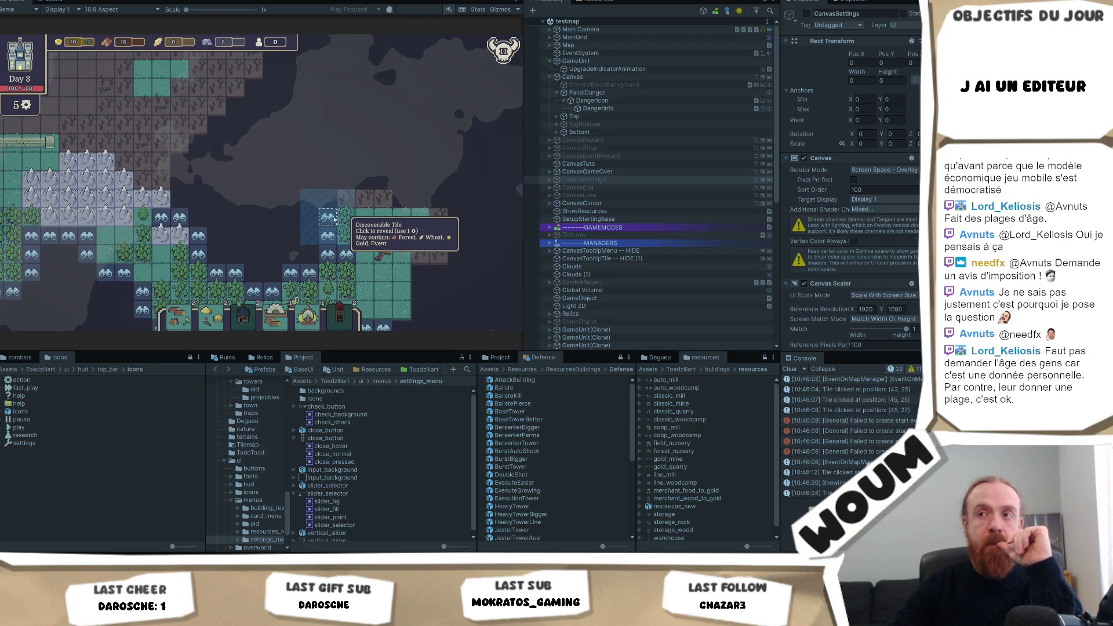
mouse_move(360, 234)
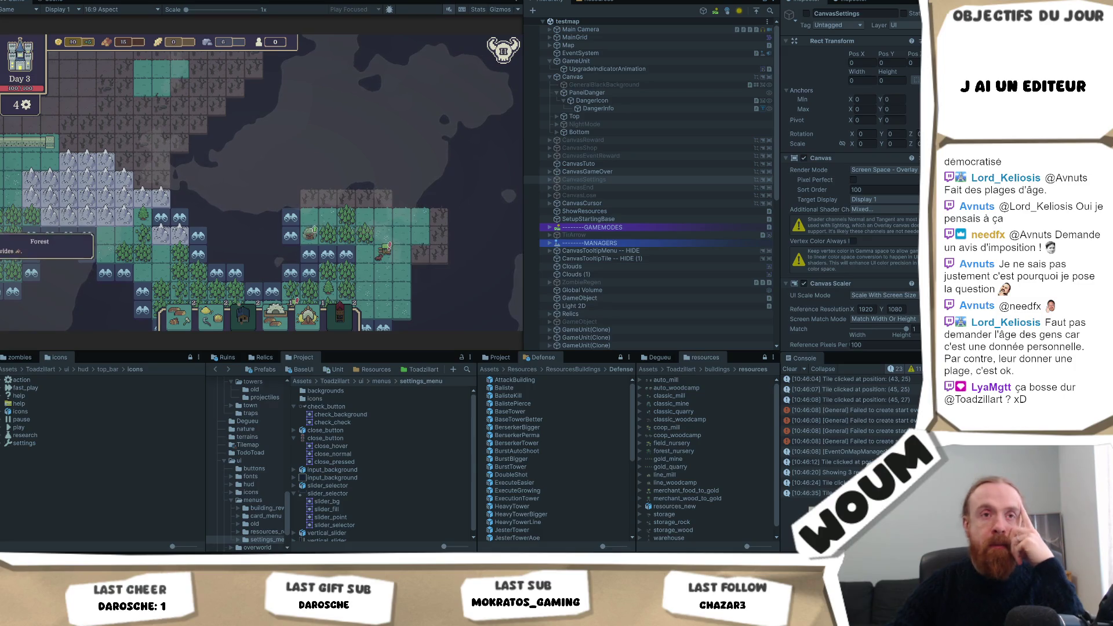
scroll(261, 183, up, 3)
scroll(255, 179, down, 2)
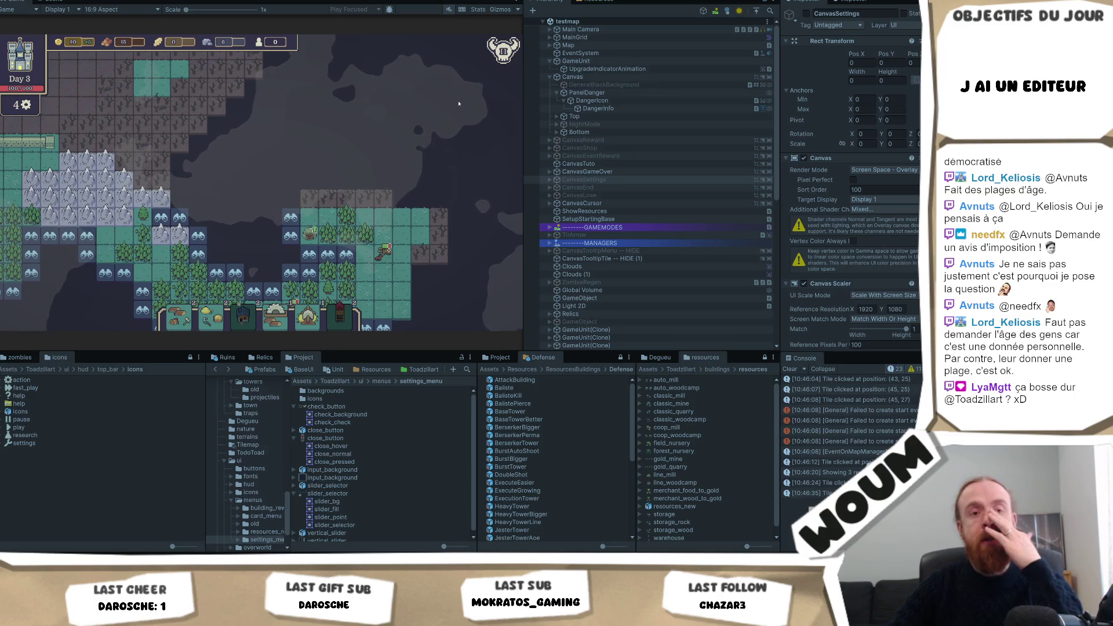
drag(374, 248, 323, 167)
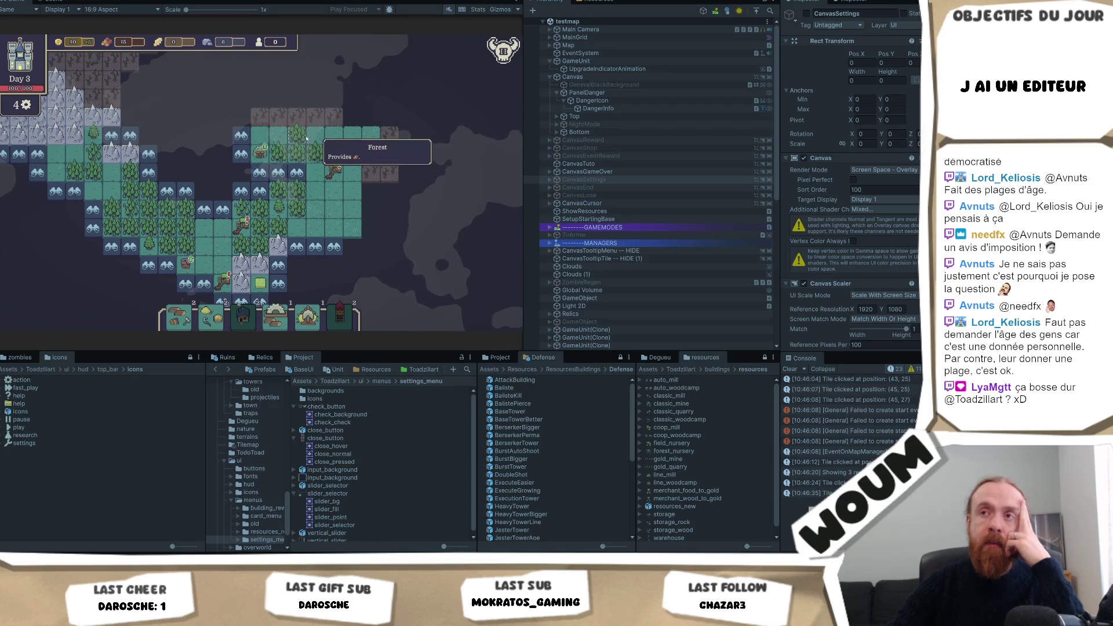
mouse_move(346, 138)
mouse_down()
mouse_move(364, 198)
mouse_move(342, 202)
mouse_up()
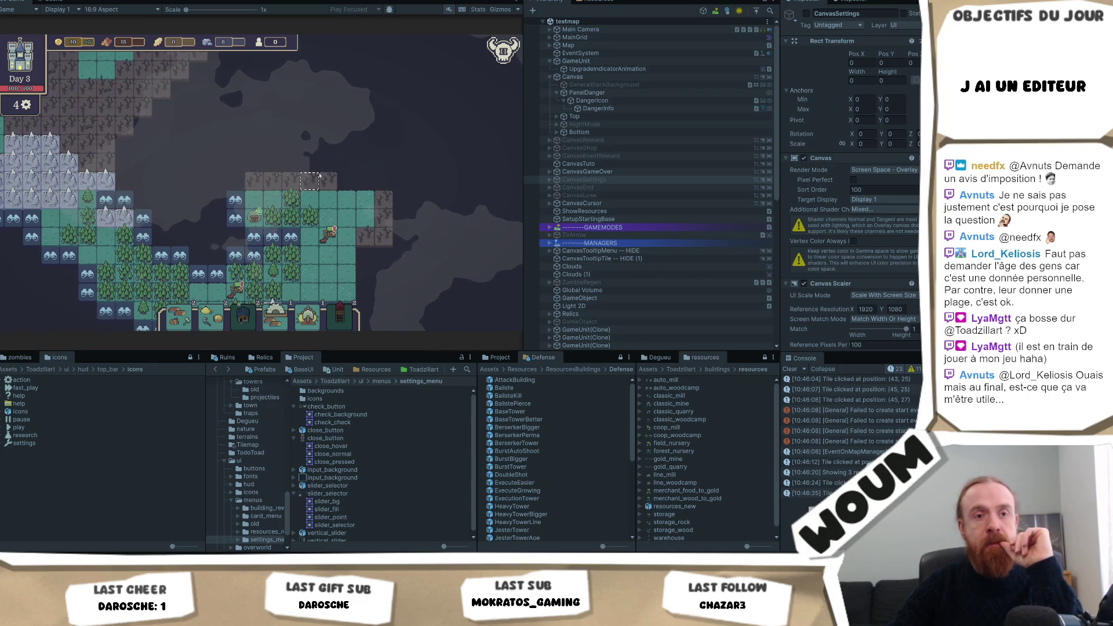
mouse_move(255, 204)
mouse_down()
mouse_move(339, 206)
mouse_move(227, 222)
mouse_up()
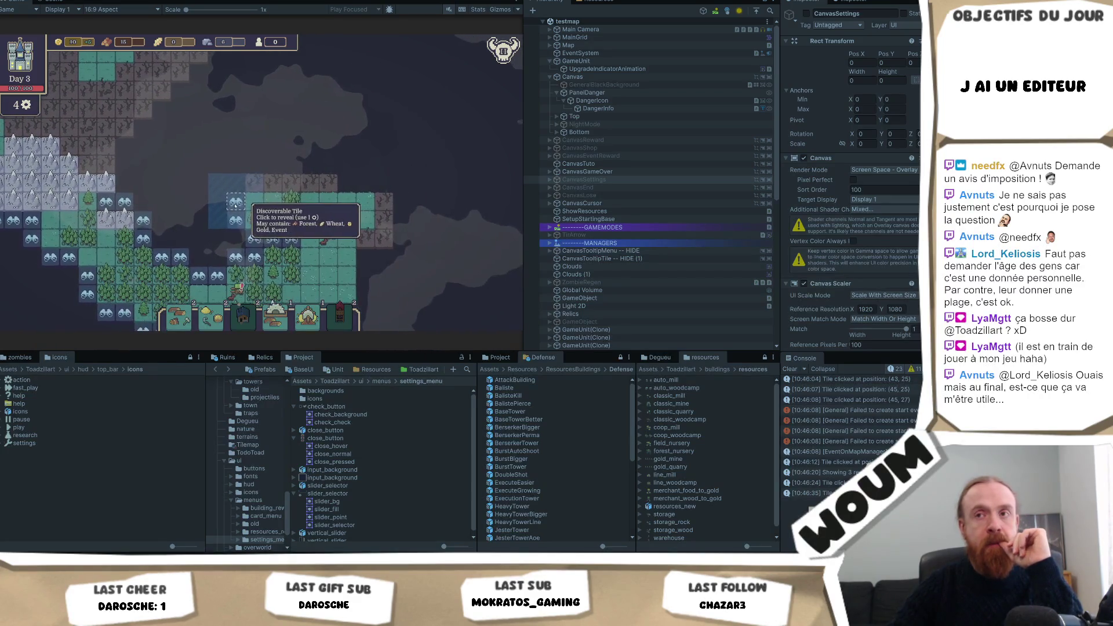
- Reveal the remaining tiles as forest and green land, ending Day 3
click(231, 219)
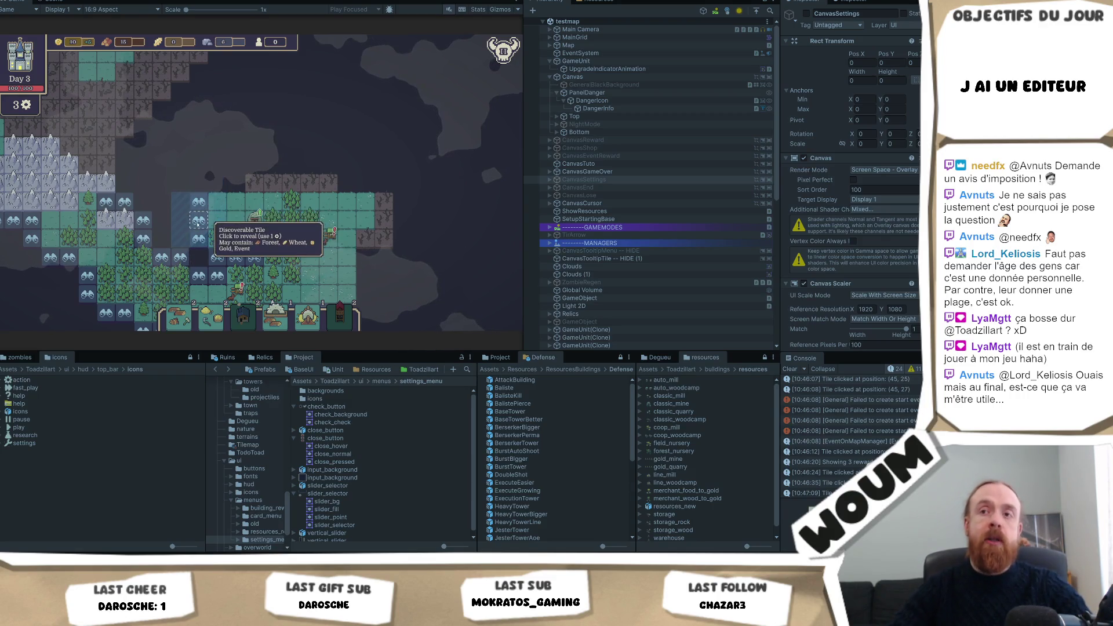
click(199, 201)
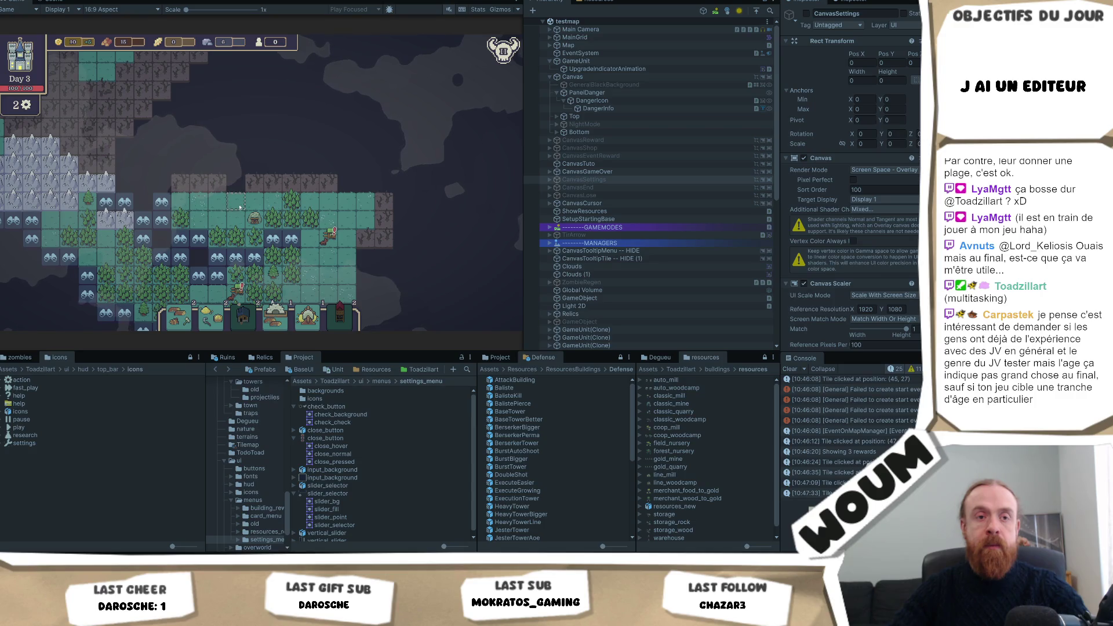
key(a)
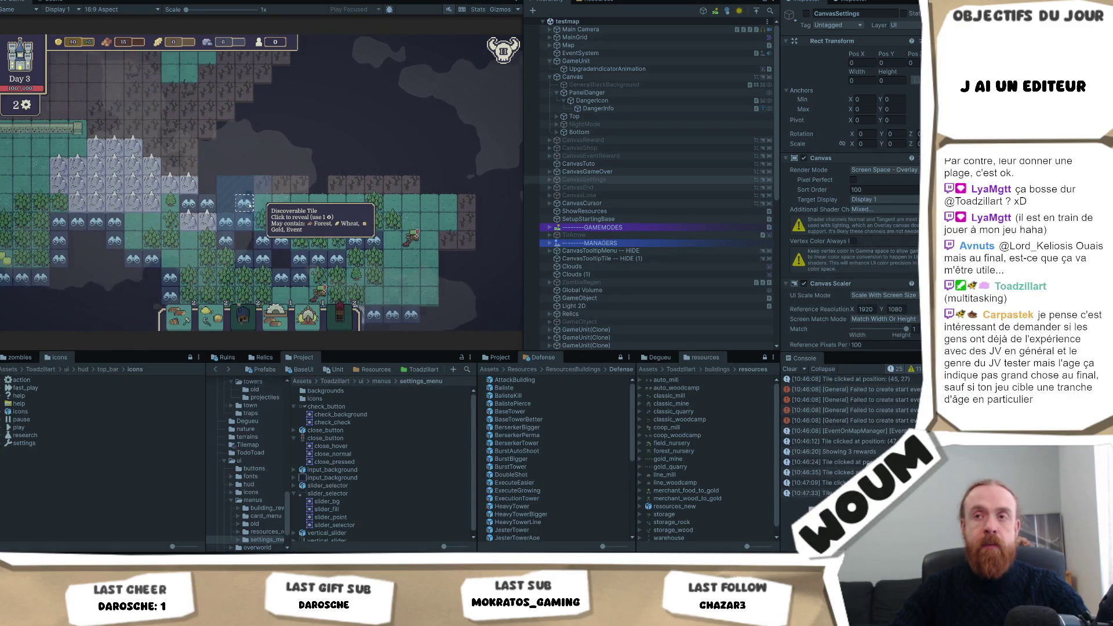
click(249, 204)
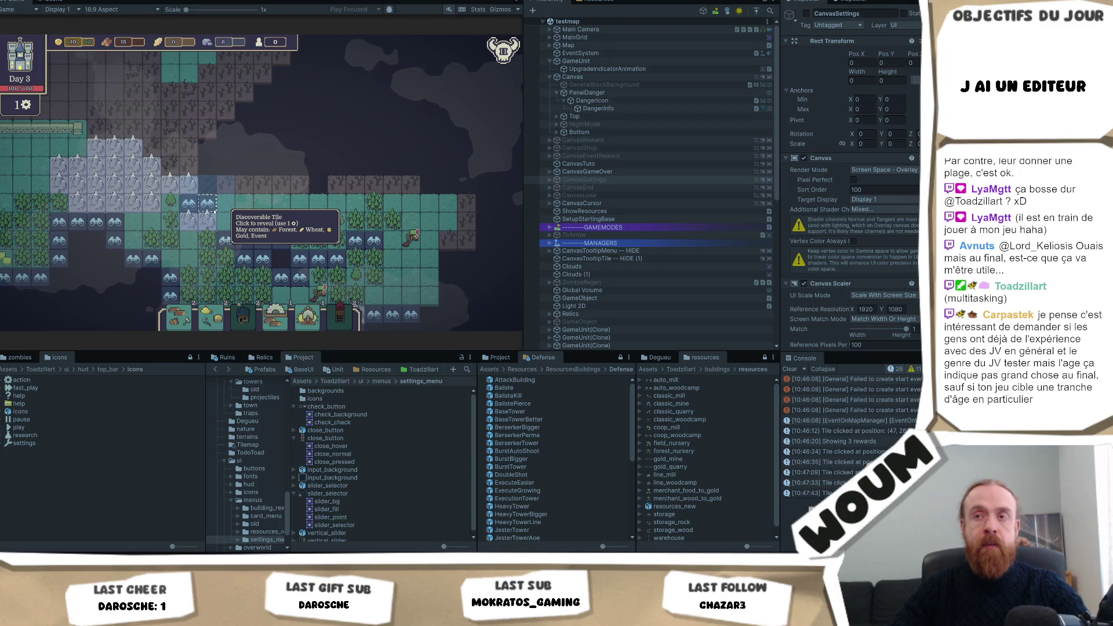
click(213, 210)
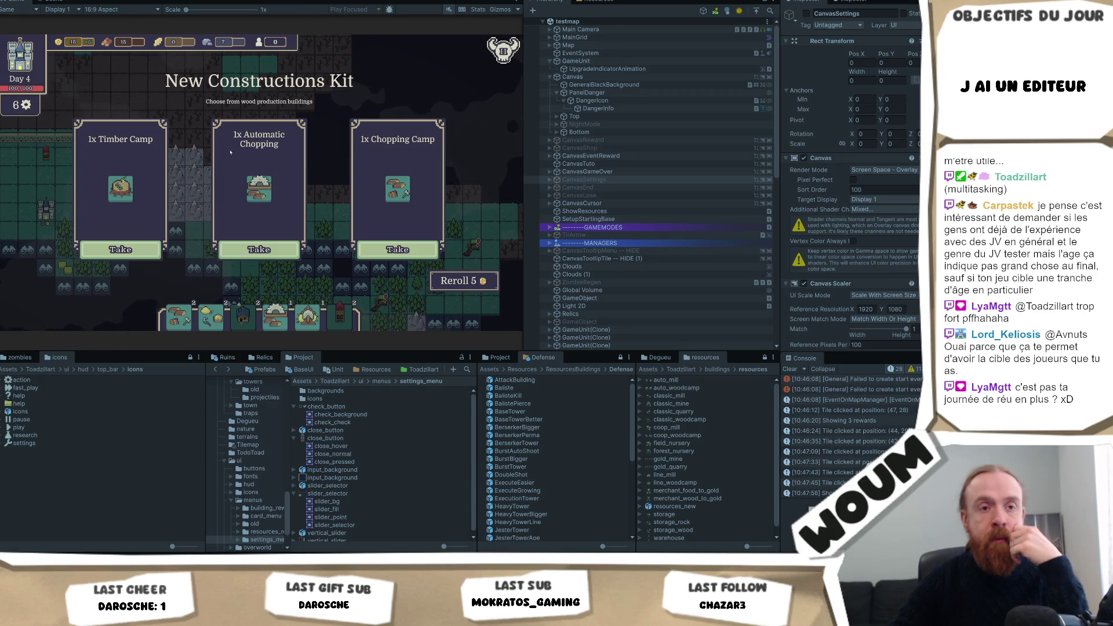
- Claim the Automatic Chopping kit, then Trap Makers from the refreshed Day 4 offer
click(231, 250)
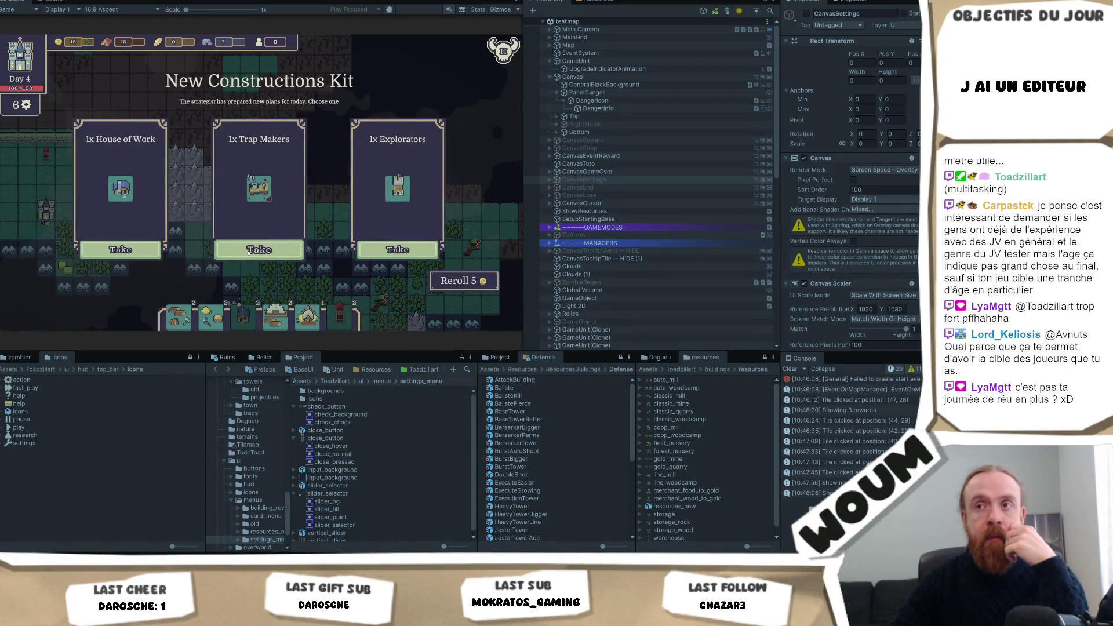
click(249, 251)
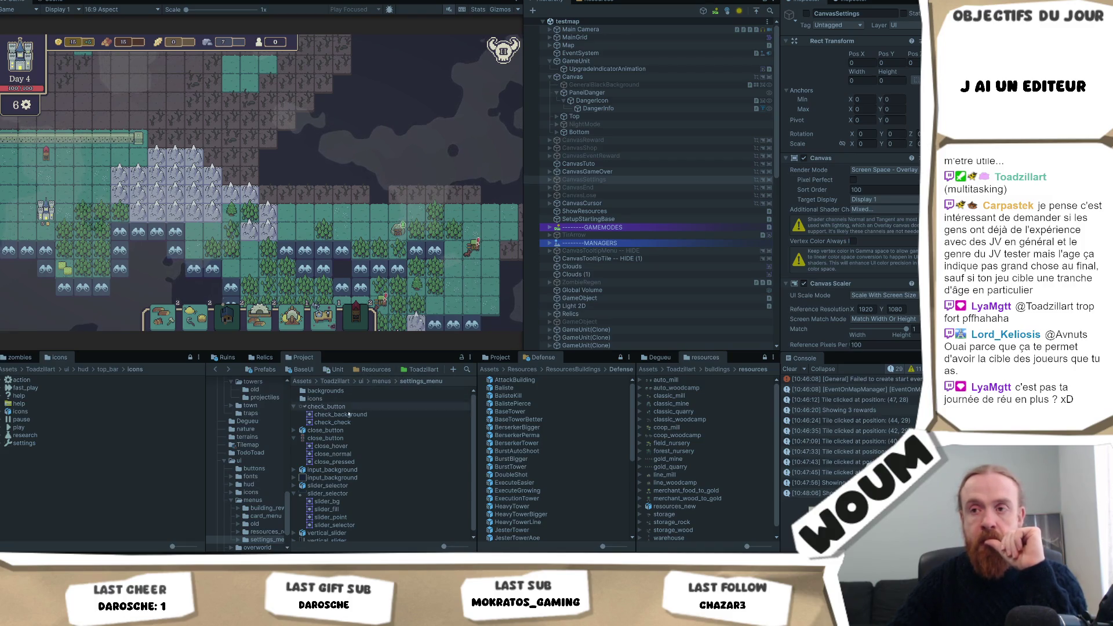
click(343, 382)
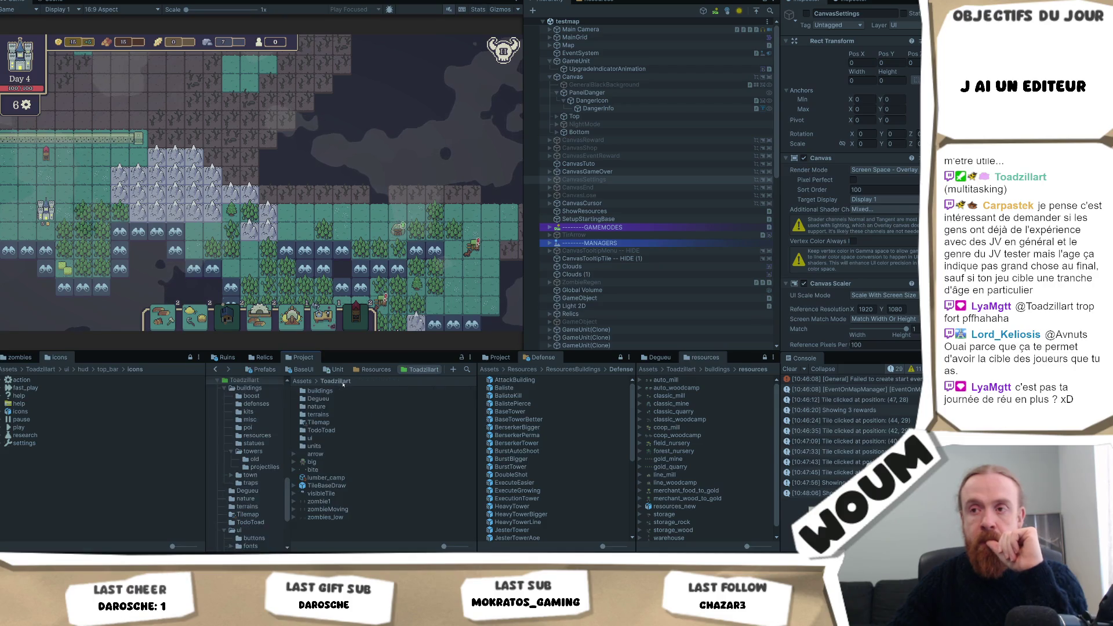
- In buildings > traps, set the trap_maker sprite's pivot to Bottom
double_click(340, 391)
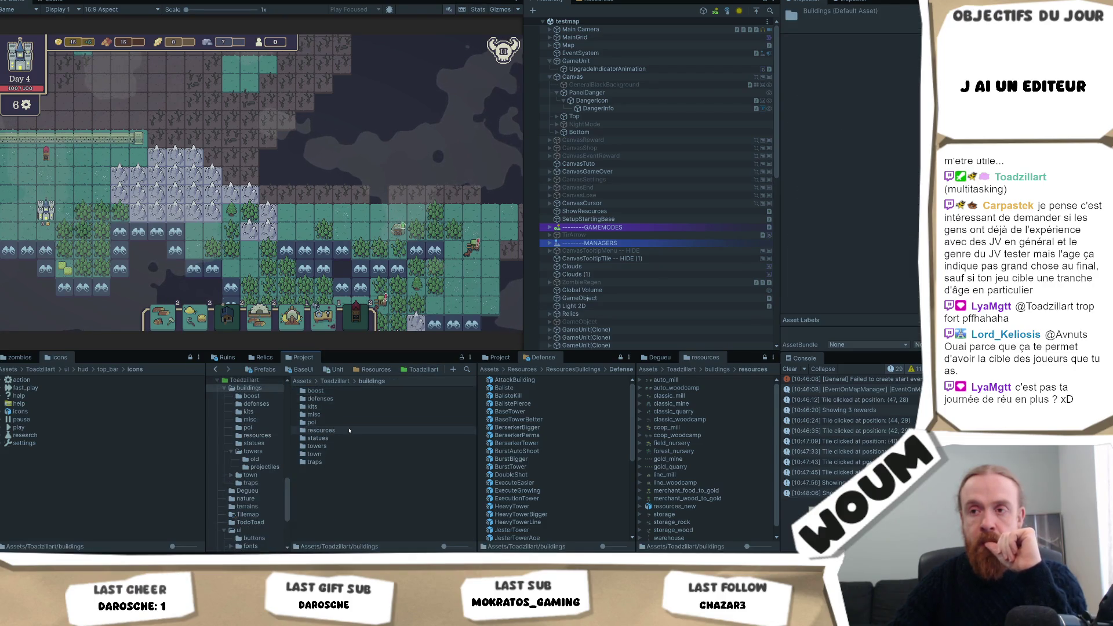
click(324, 462)
double_click(324, 462)
click(323, 454)
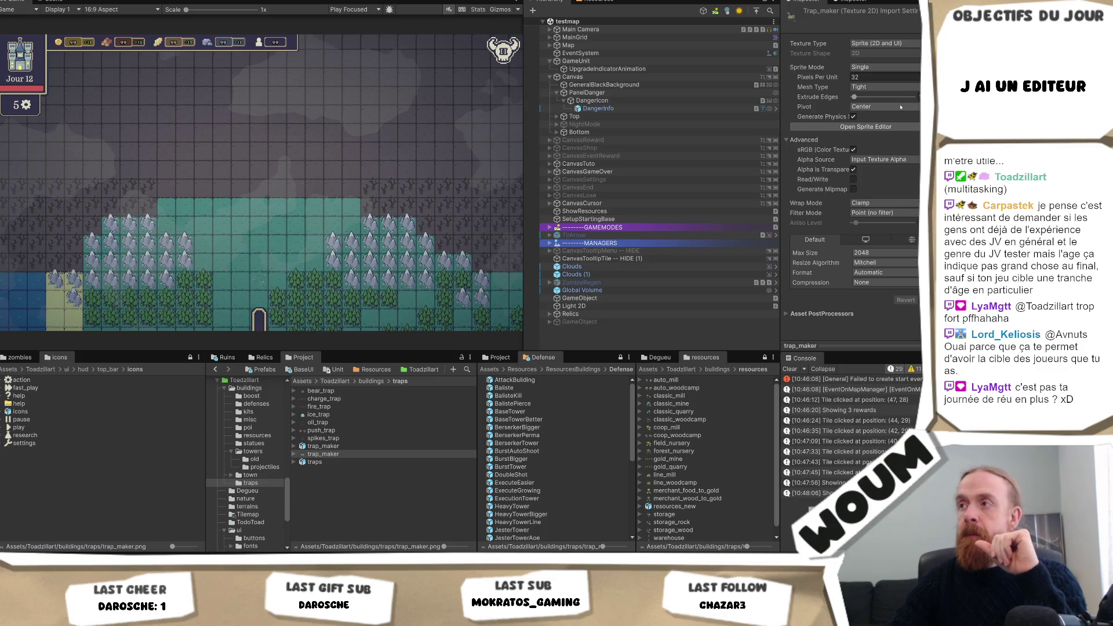
click(900, 107)
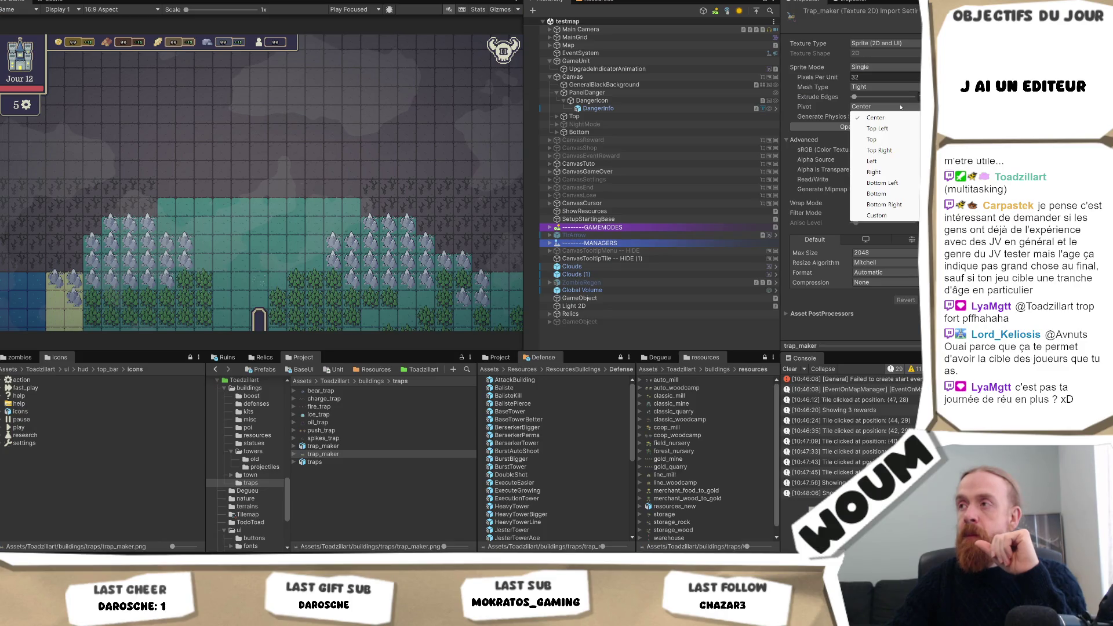
click(893, 196)
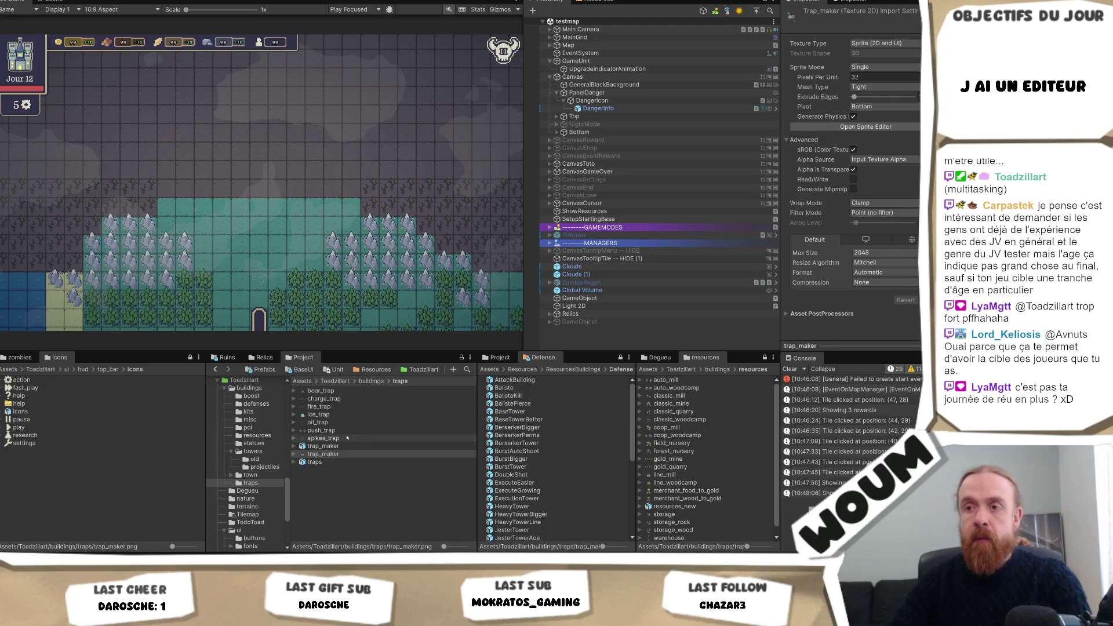
- Step through the push_trap, charge_trap and bear_trap import settings
click(368, 434)
key(Up)
key(Up)
key(Up)
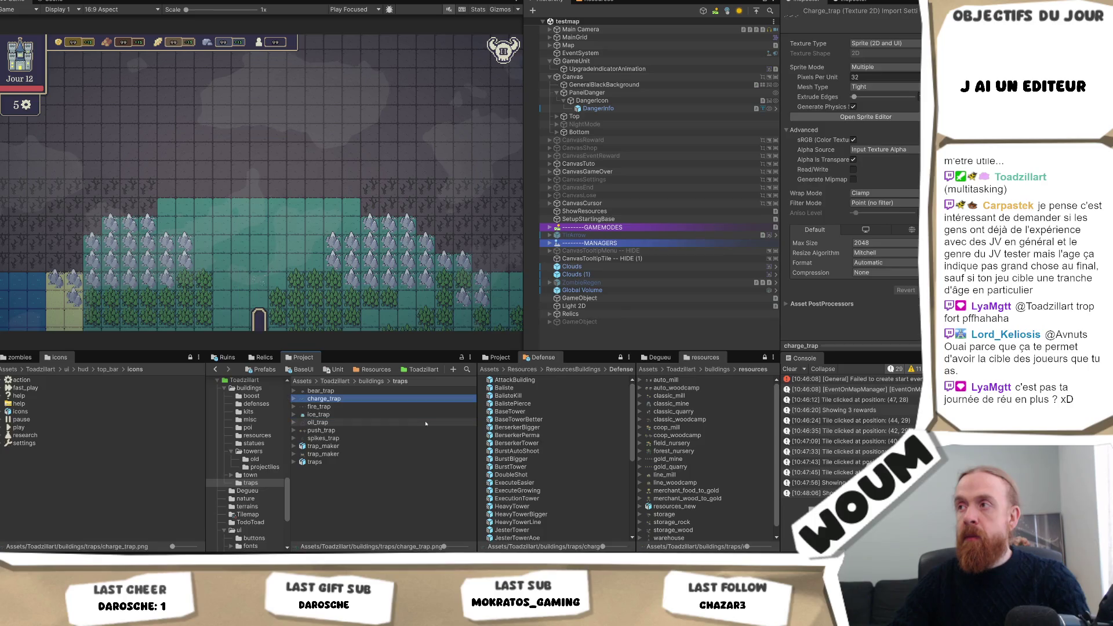
key(Up)
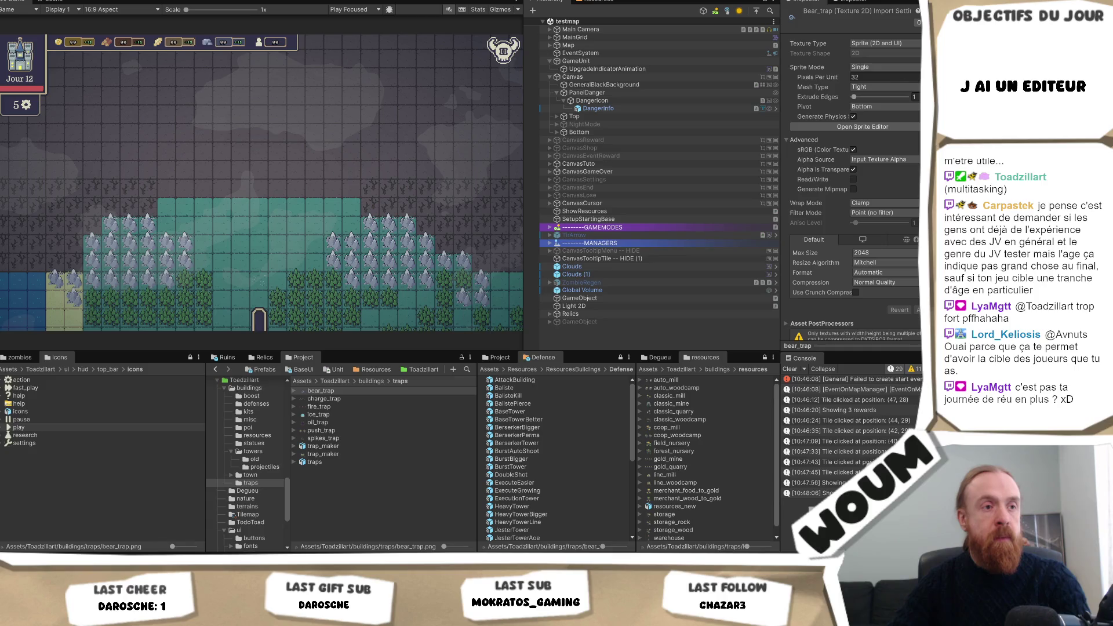
key(alt+Tab)
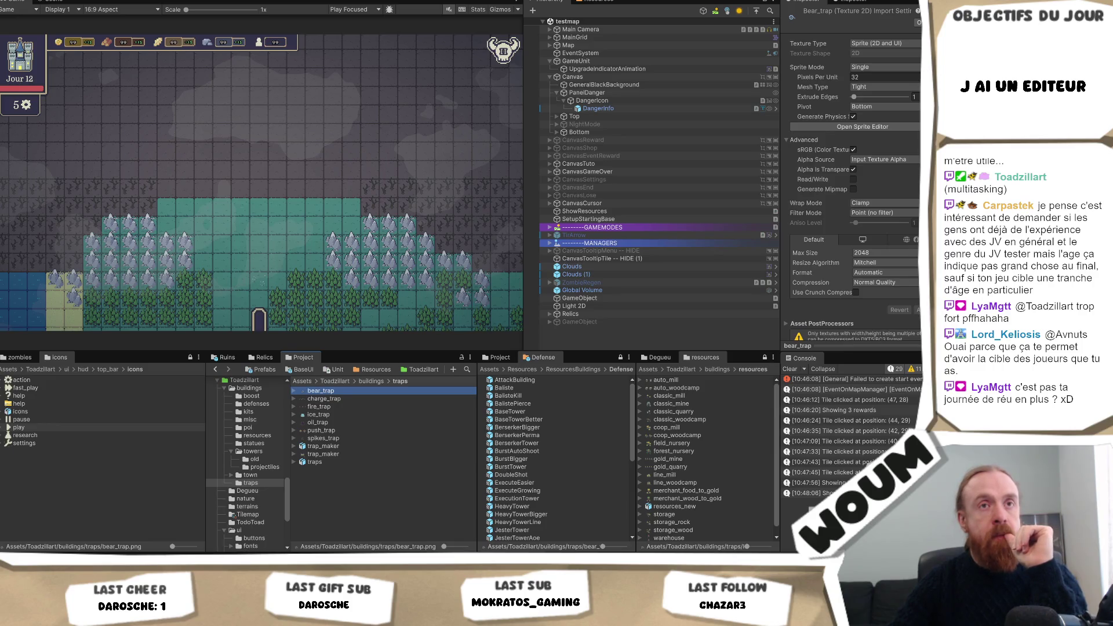
key(alt+Tab)
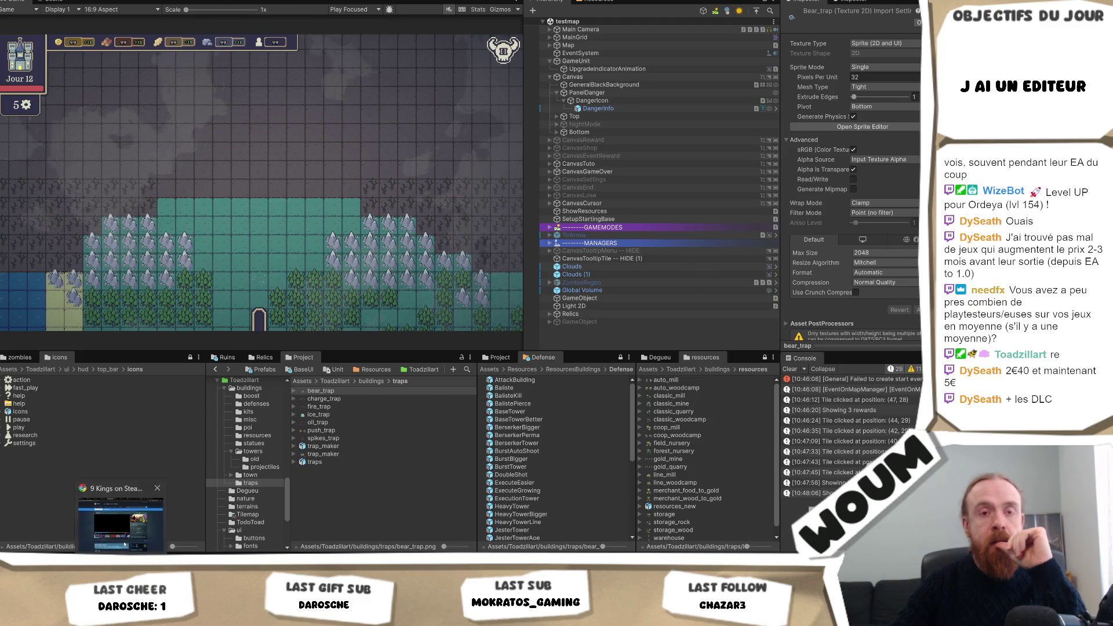
- Open 9 Kings on SteamDB, then search 'vampire sur' and open Vampire Survivors' page
click(124, 545)
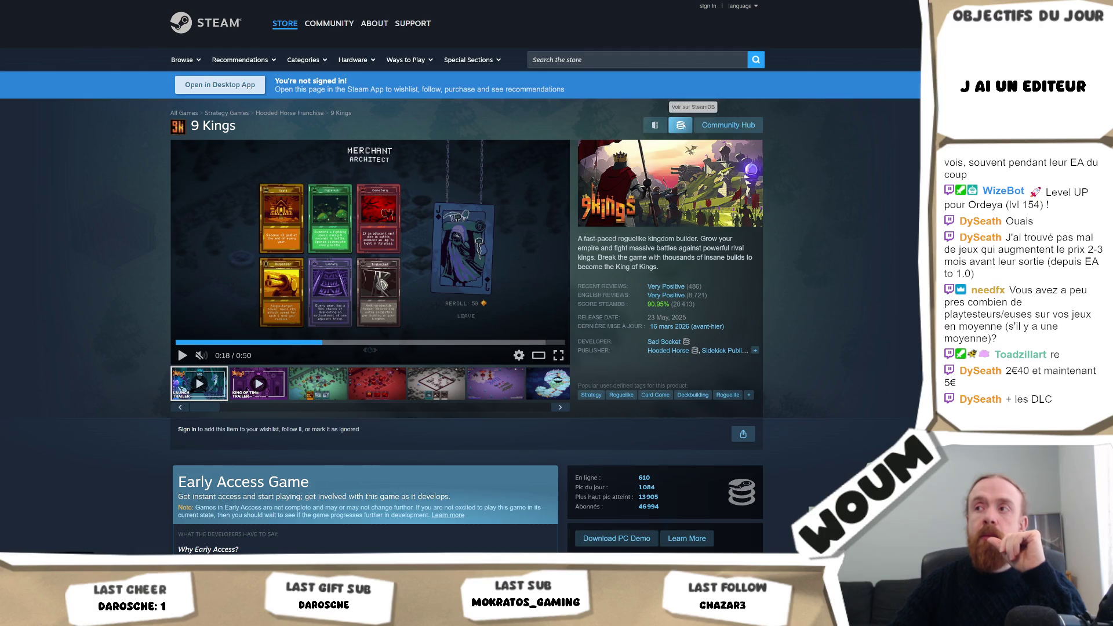
click(680, 124)
click(279, 12)
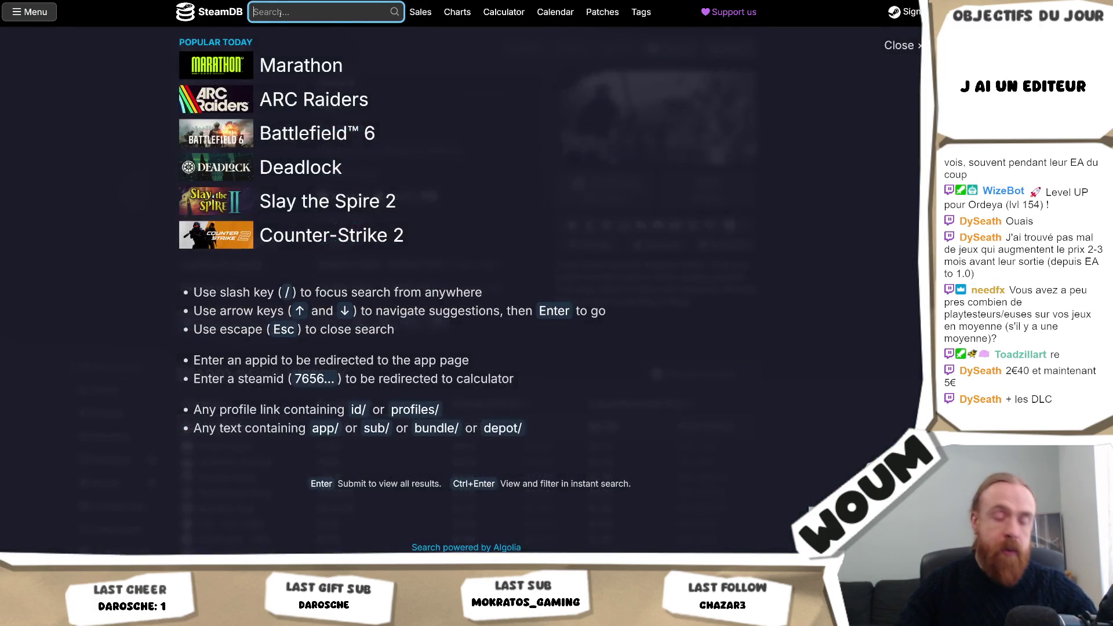
text(vampire sur)
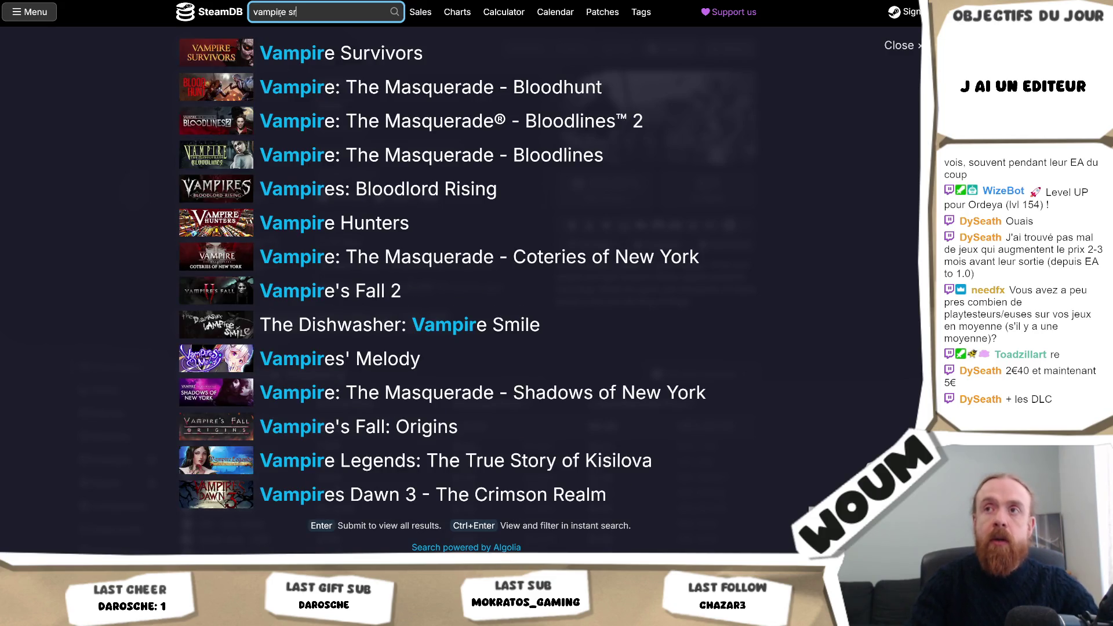
key(Down)
key(Return)
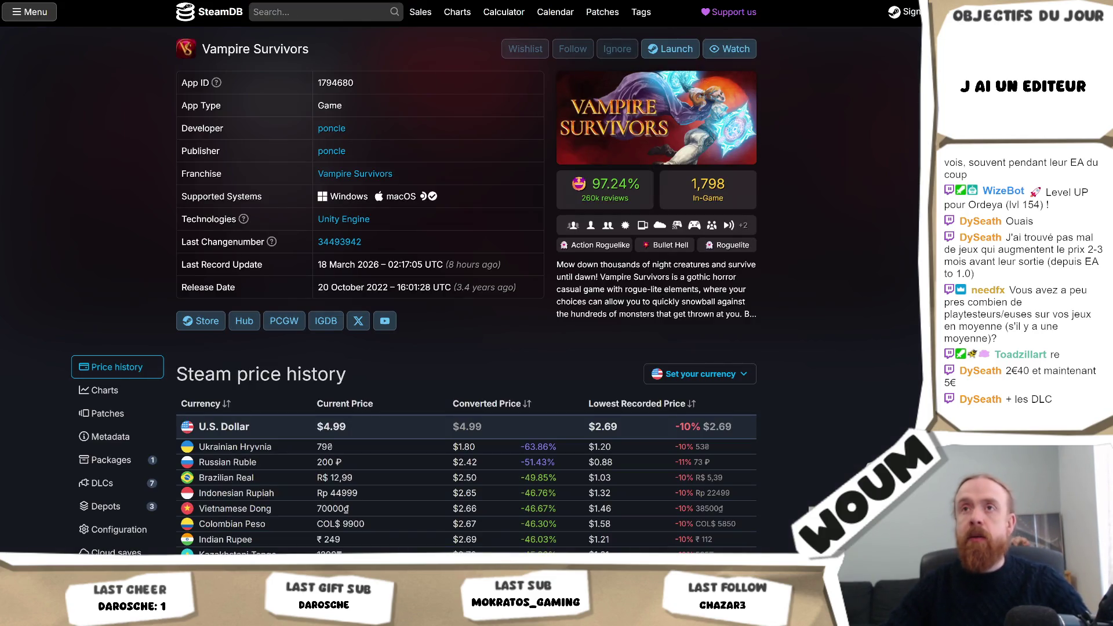
key(ctrl+l)
key(Escape)
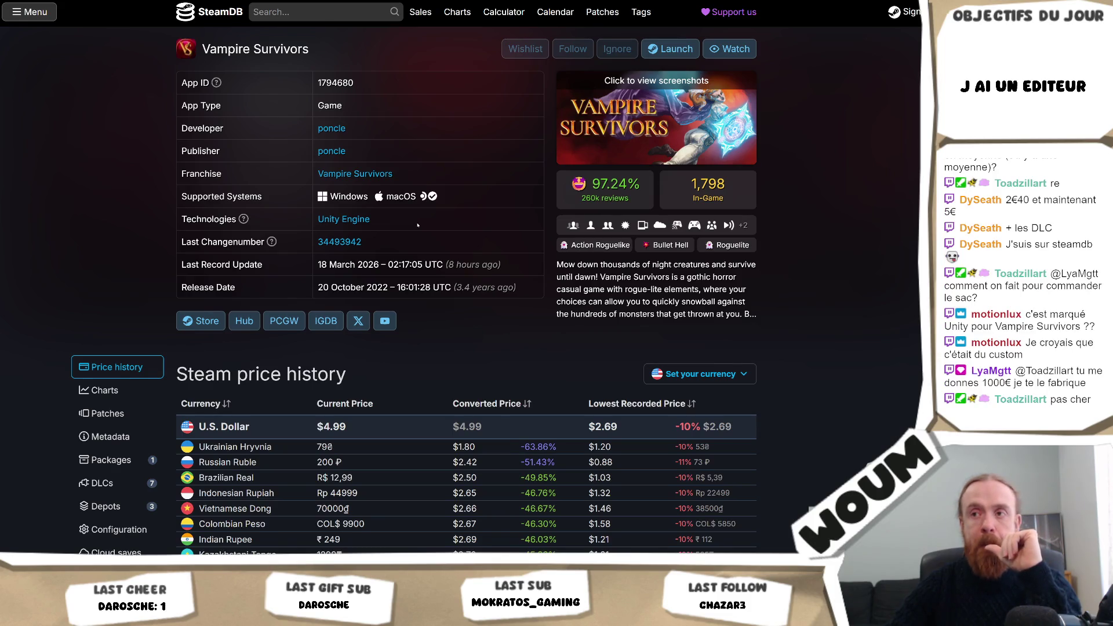
- Review Vampire Survivors' price history table and US price chart, then return to Unity
scroll(417, 225, down, 3)
scroll(418, 222, up, 3)
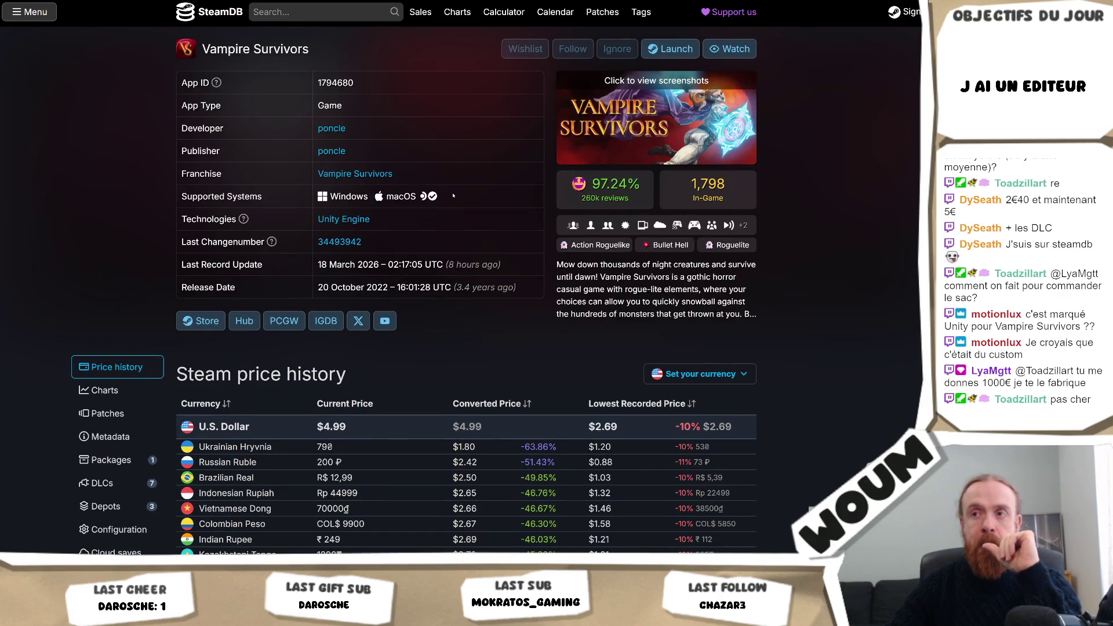
scroll(449, 197, down, 18)
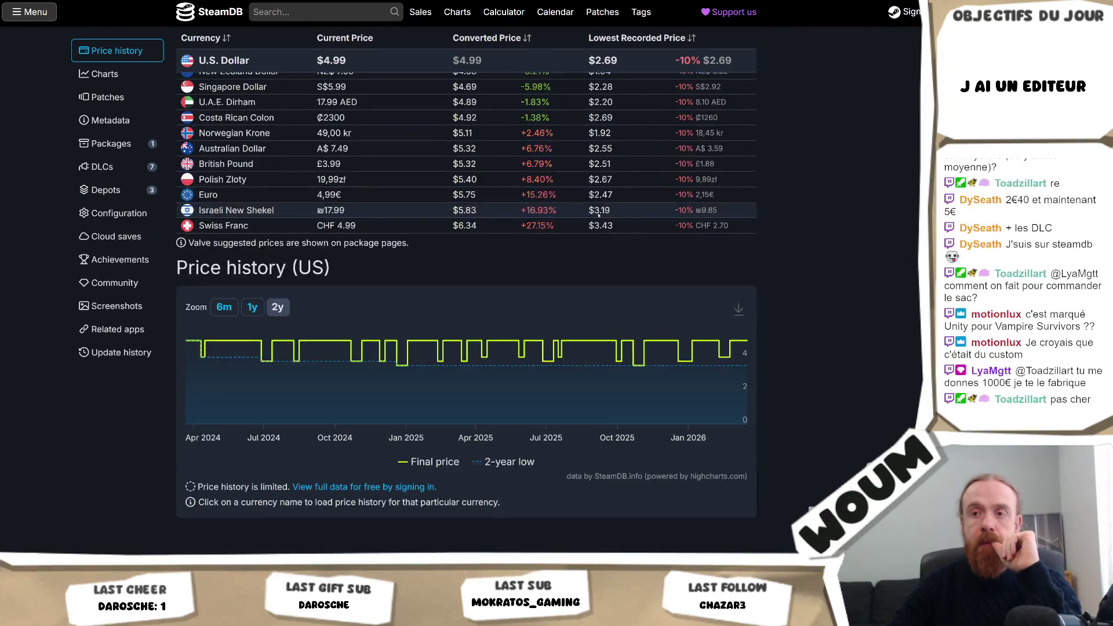
scroll(597, 217, up, 4)
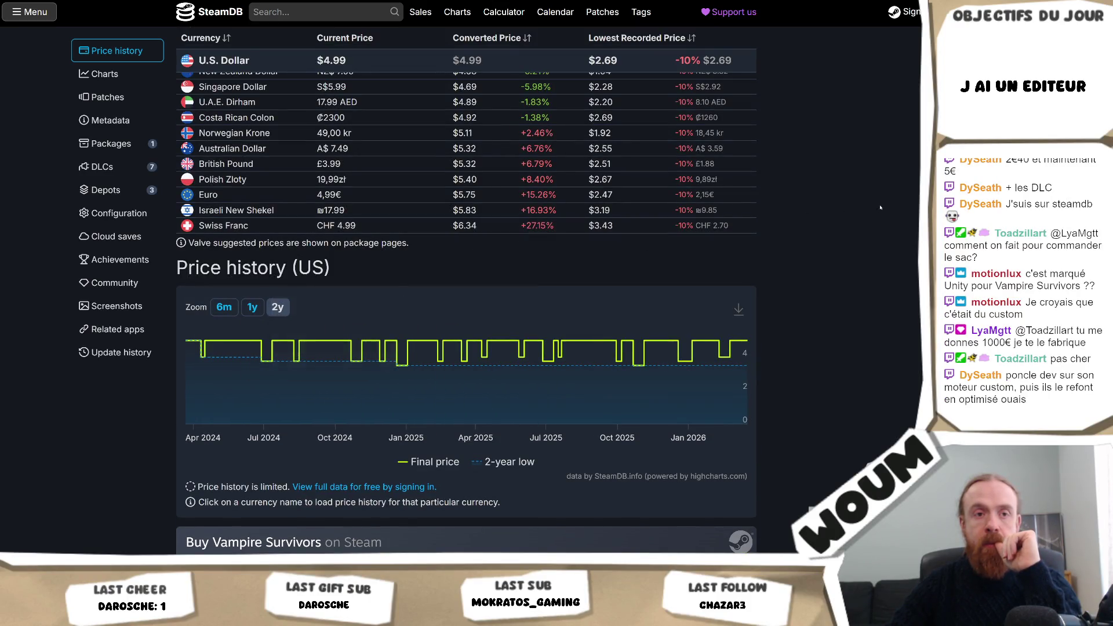
scroll(851, 246, up, 10)
scroll(851, 246, up, 4)
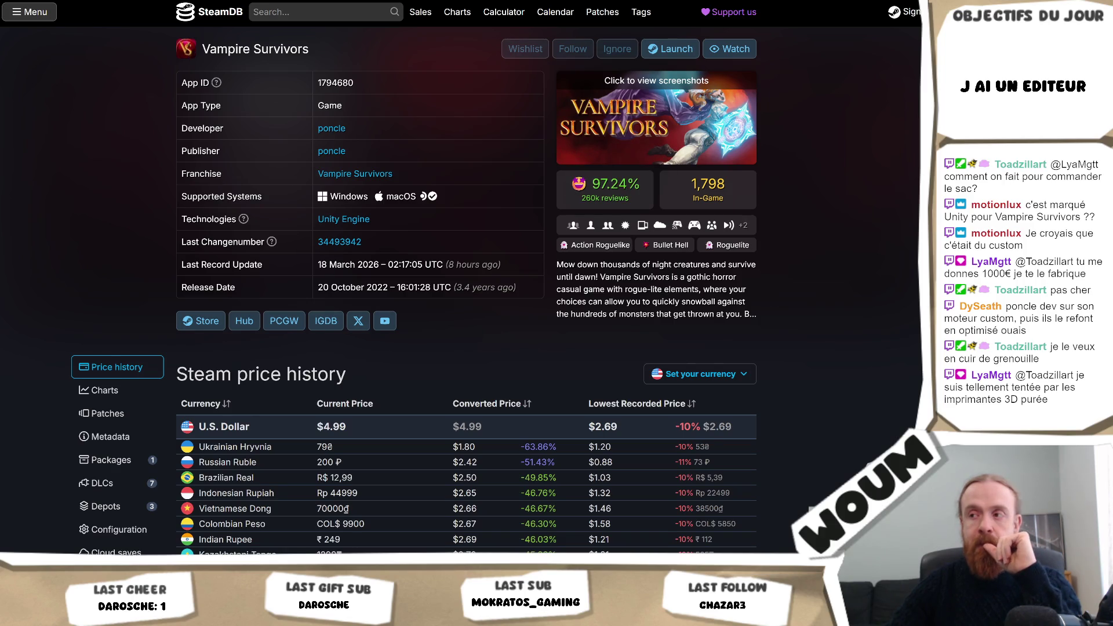
scroll(806, 271, down, 8)
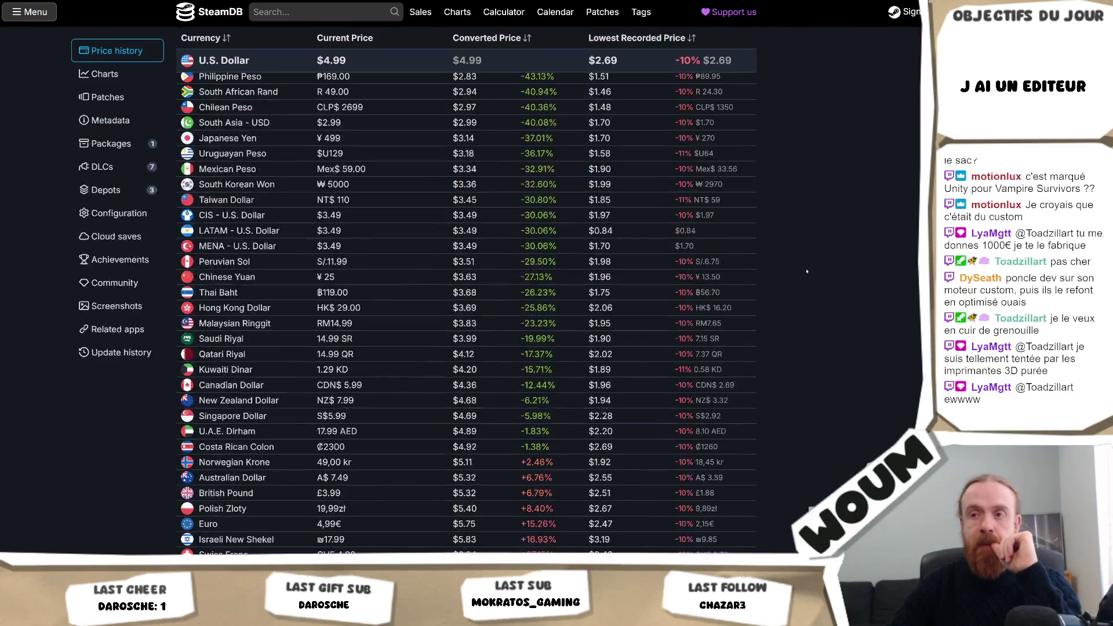
scroll(806, 271, up, 5)
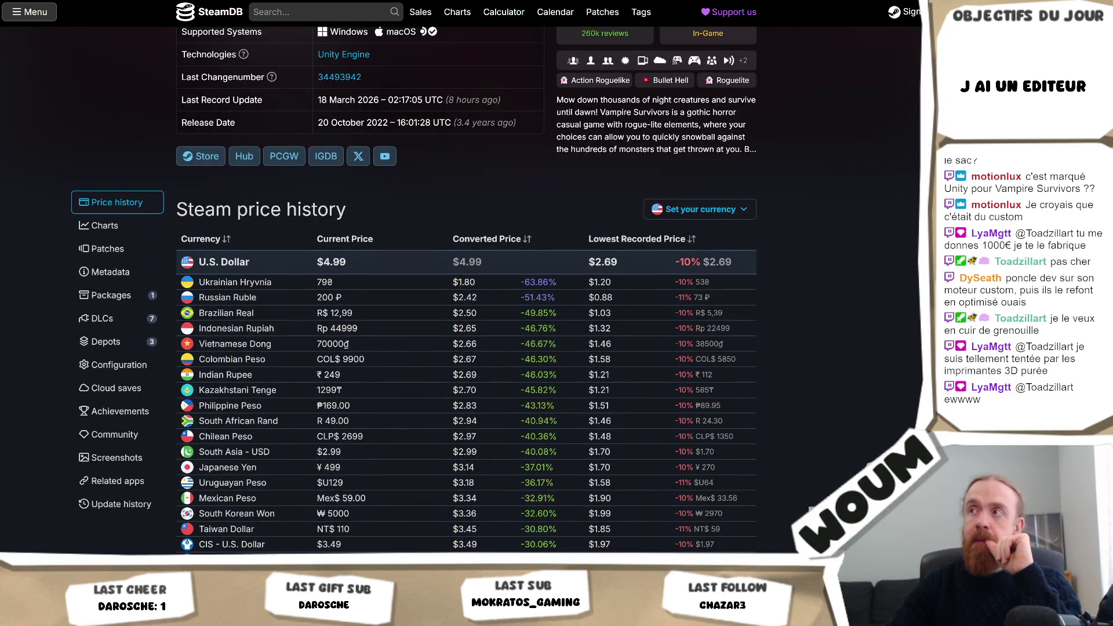
key(alt+Tab)
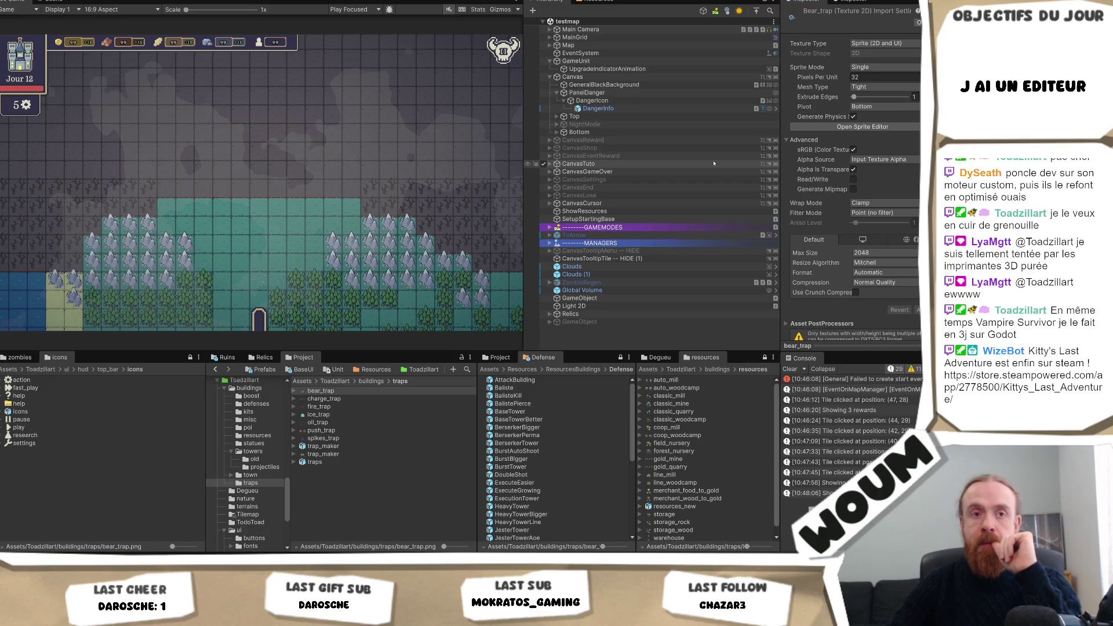
- Dismiss the CanvasTuto context menu and widen the Game view by pushing the Hierarchy splitter right
right_click(714, 164)
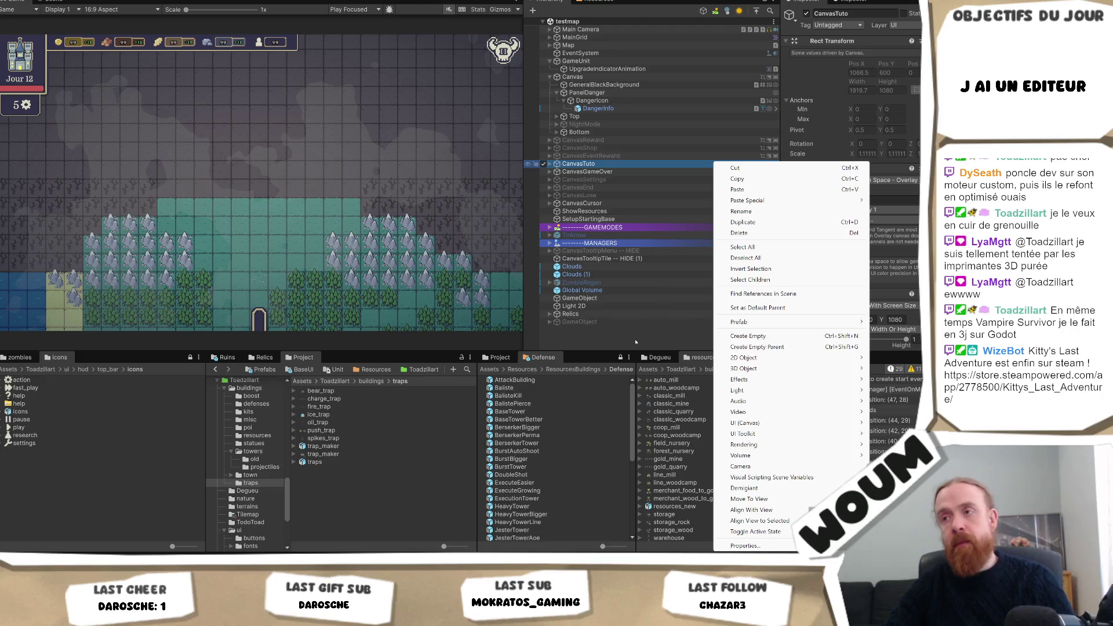
click(635, 342)
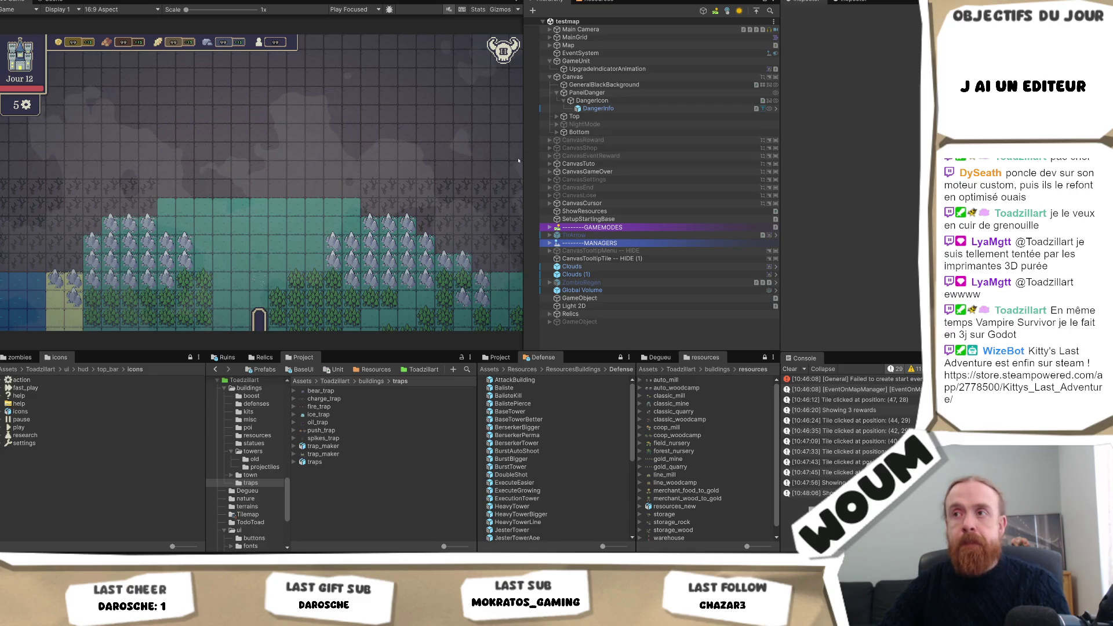
mouse_move(521, 161)
mouse_down()
mouse_move(489, 173)
mouse_move(665, 168)
mouse_move(631, 169)
mouse_up()
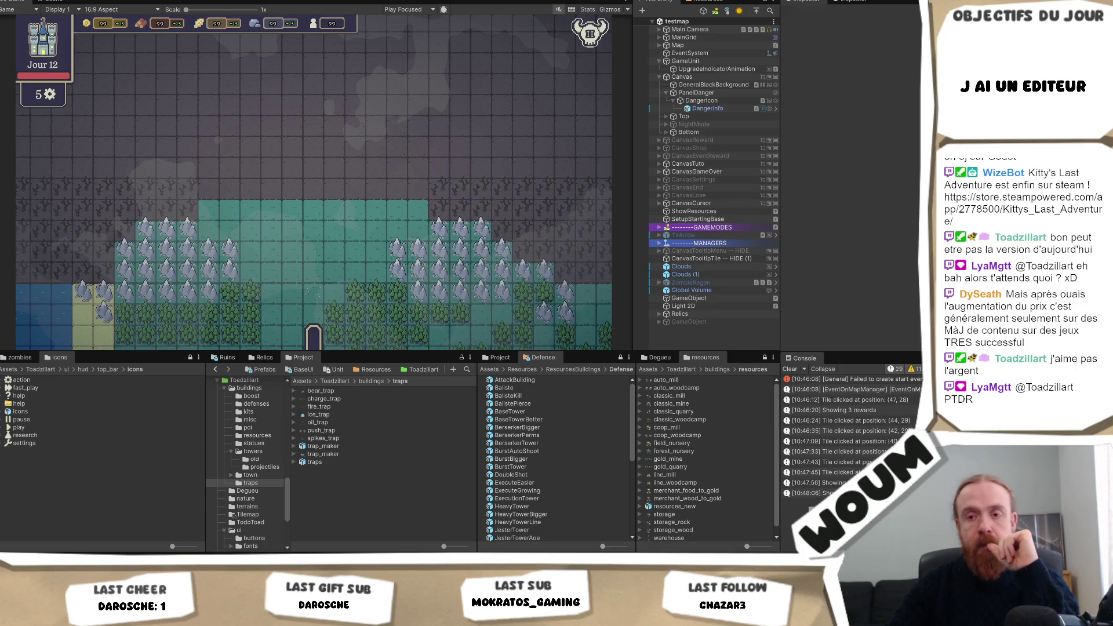
key(alt+Tab)
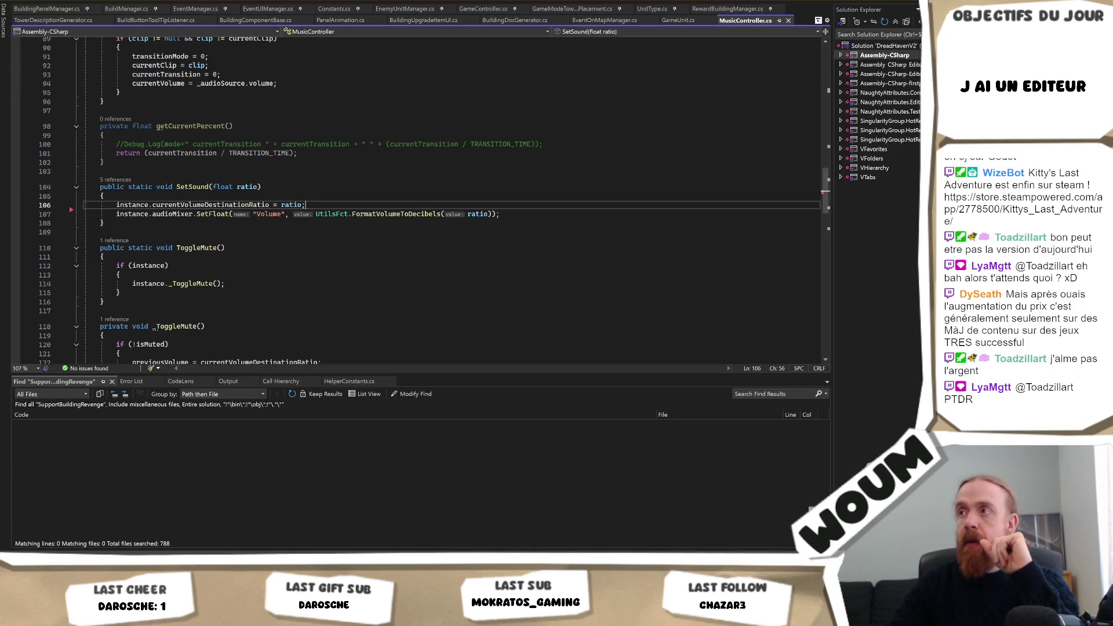
- Open WaveController.cs from Visual Studio's open-file list and scroll through its wave definitions
click(818, 20)
scroll(829, 45, down, 15)
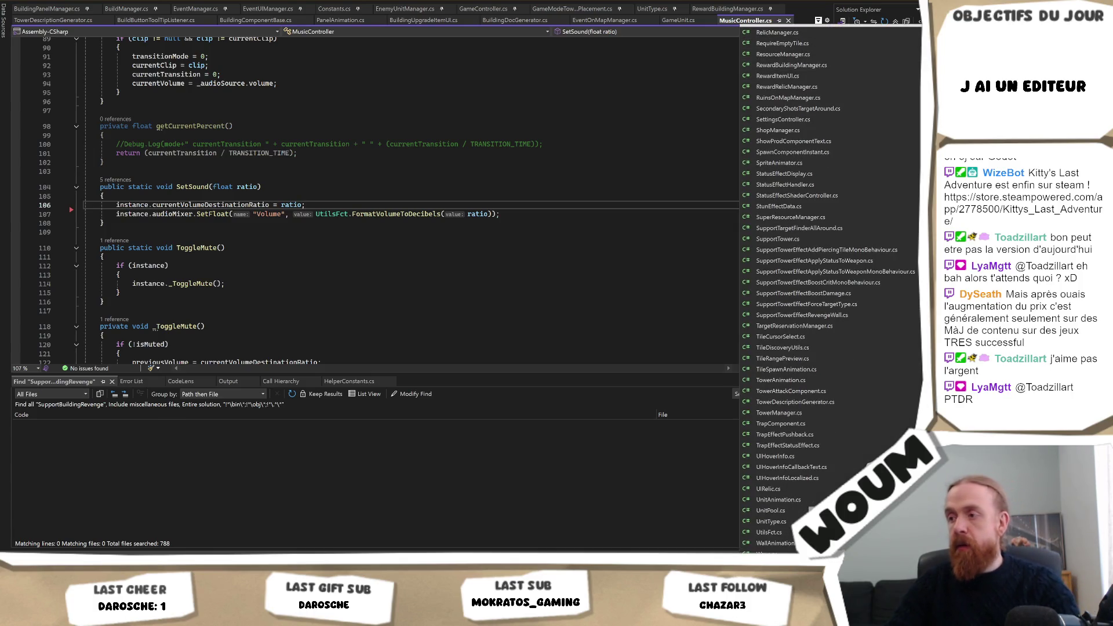
scroll(811, 272, down, 3)
click(779, 513)
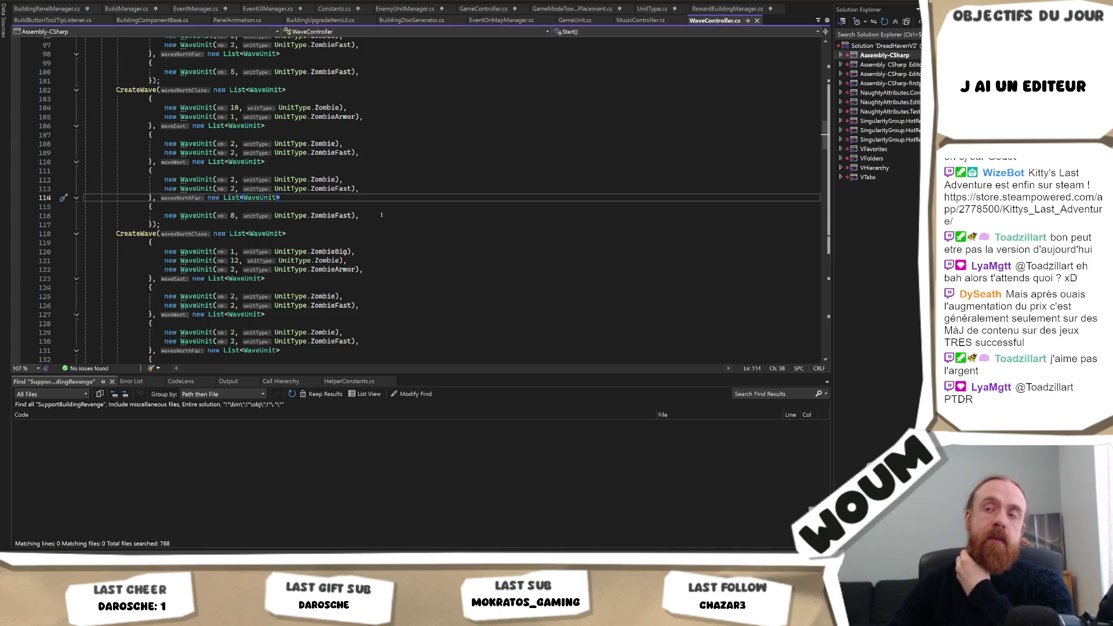
scroll(377, 211, up, 6)
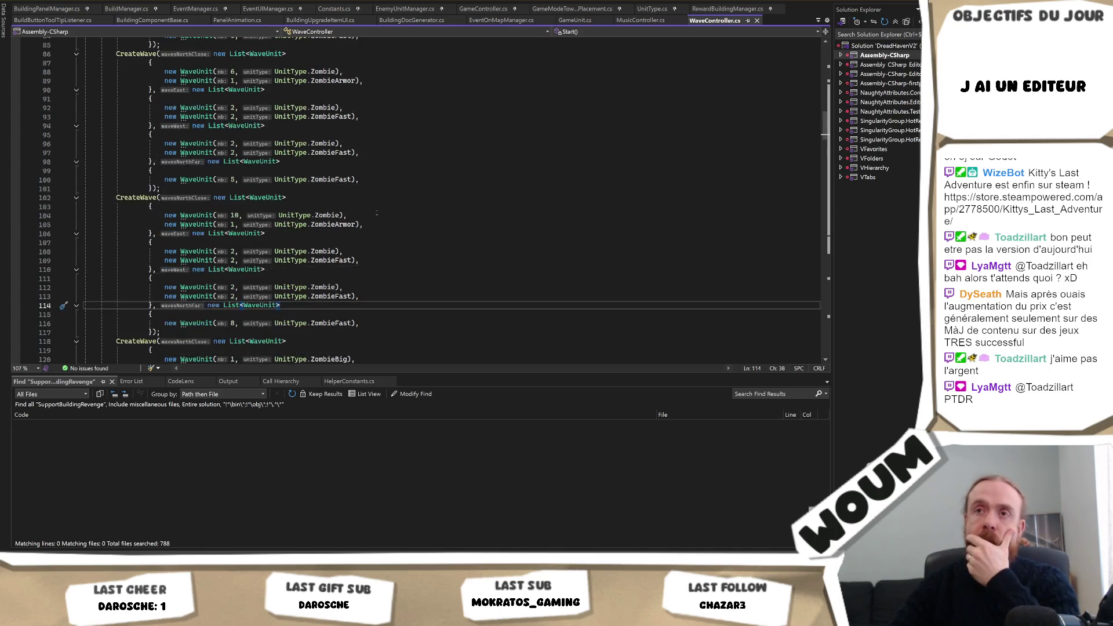
scroll(364, 212, up, 2)
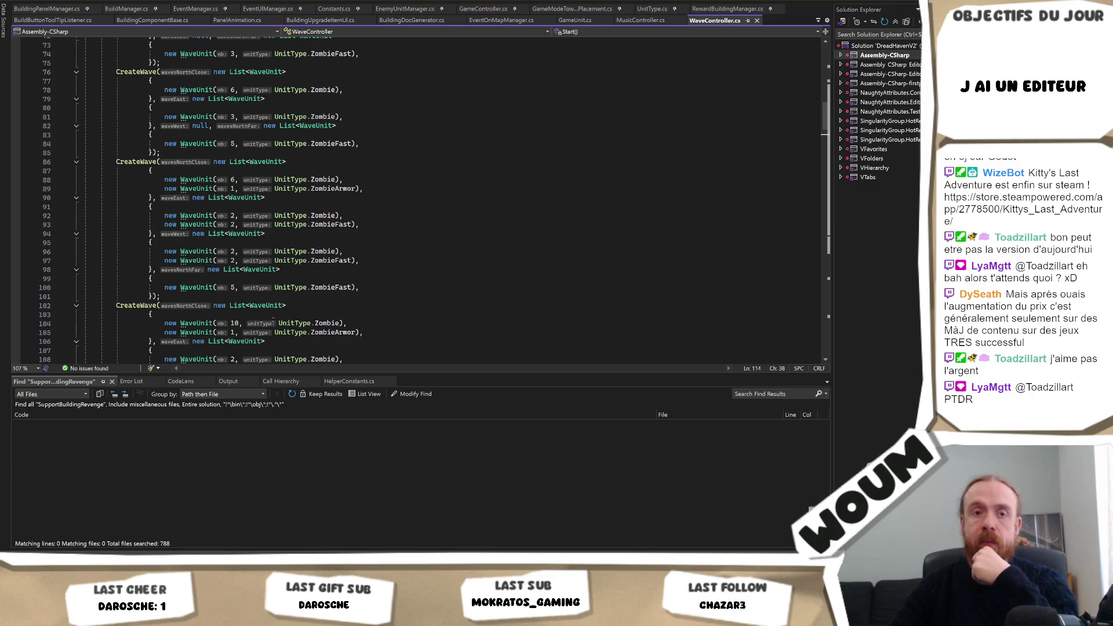
key(alt+Tab)
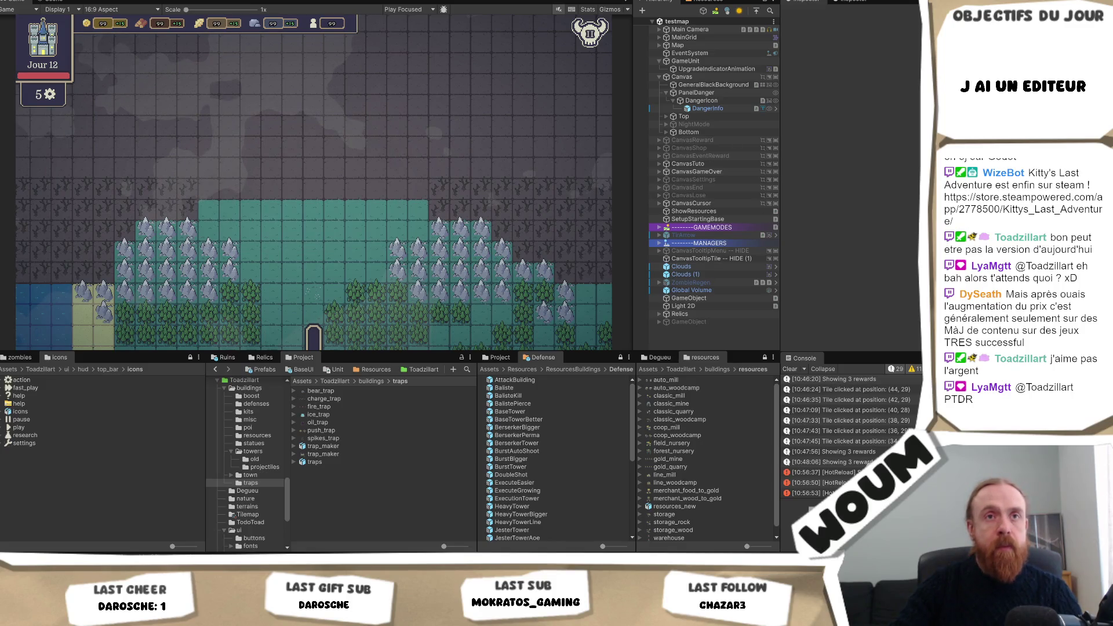
- Show the notes full-screen and add a '-' separator and a 'Danger' heading at the end
key(alt+Tab)
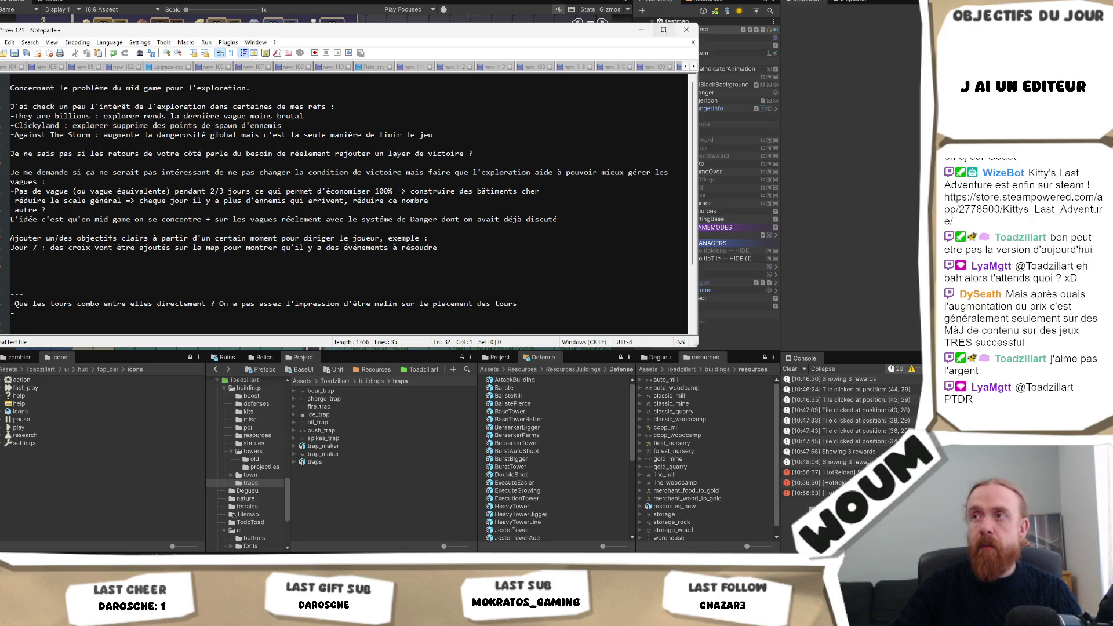
key(F11)
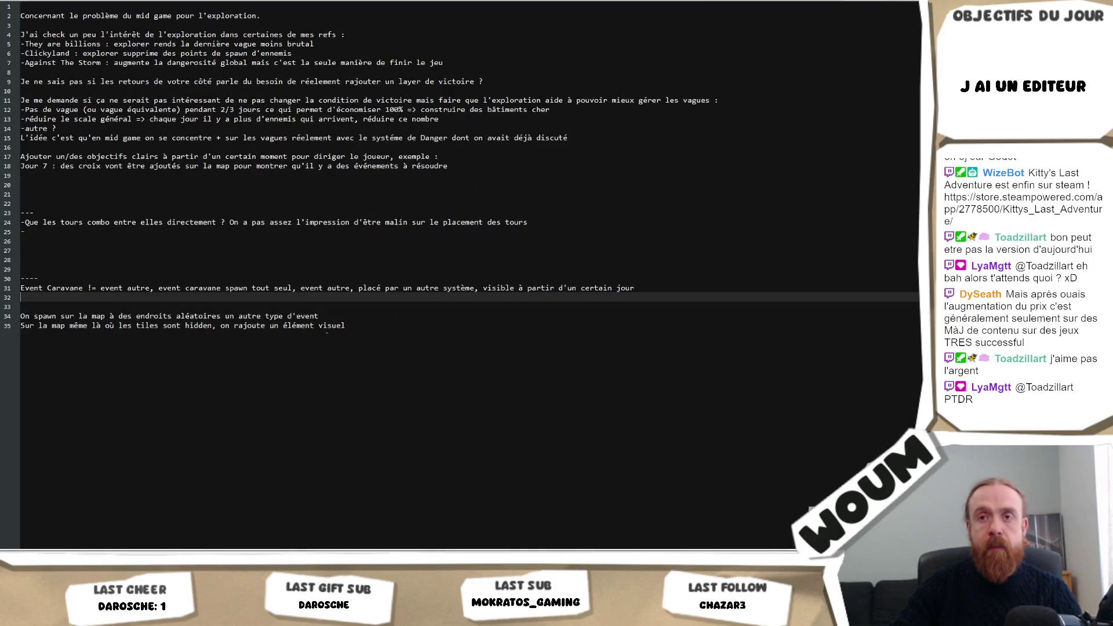
key(ctrl+End)
key(Return)
key(Return)
text(-)
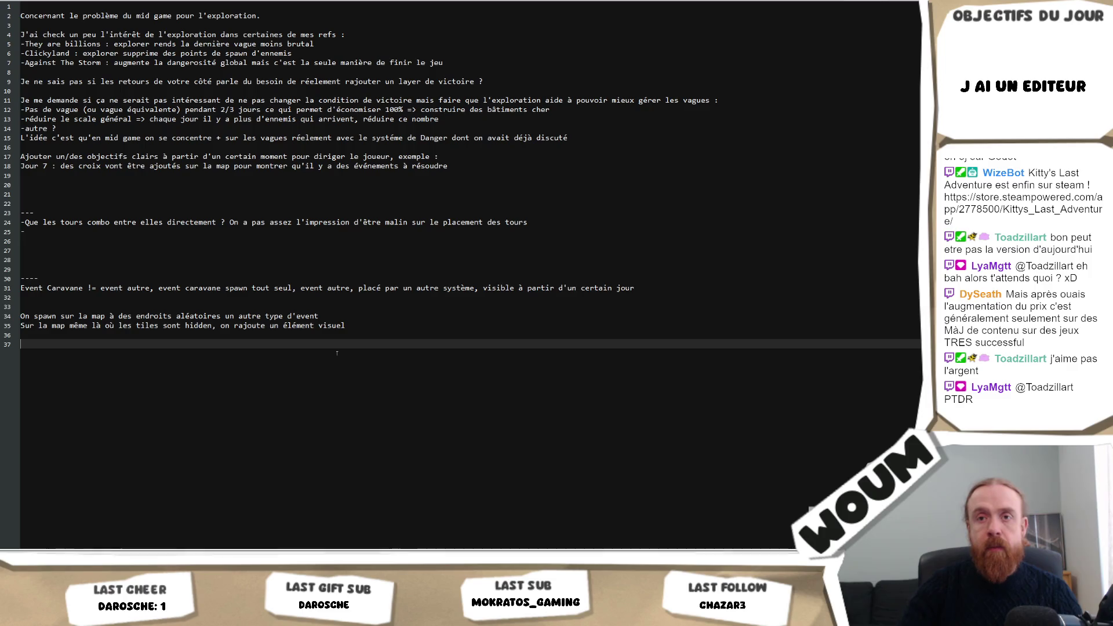
key(Return)
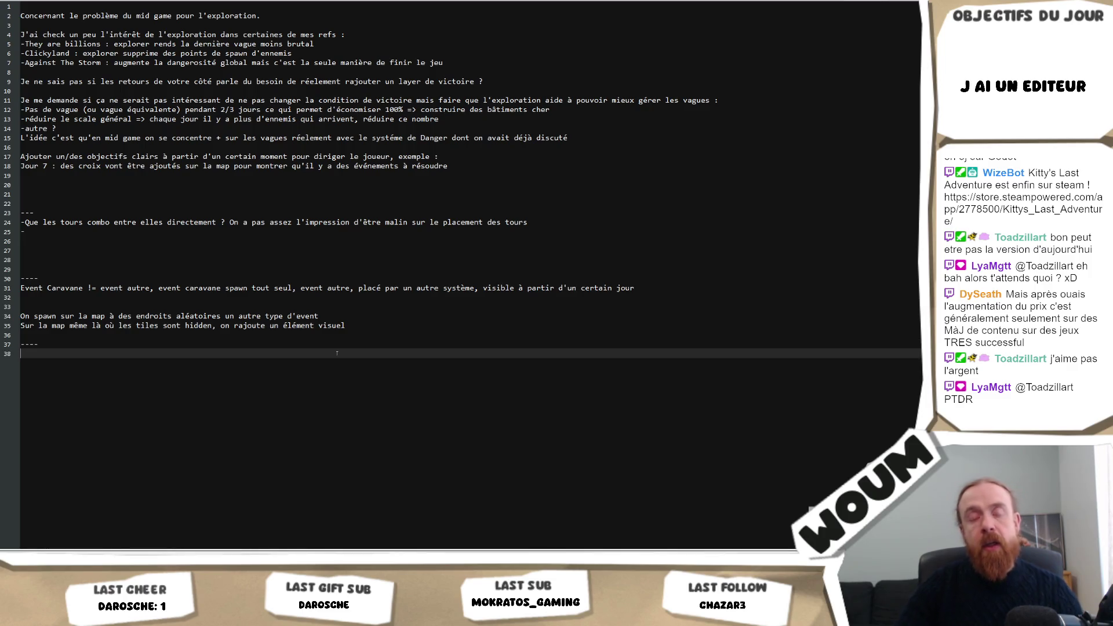
text(Danger)
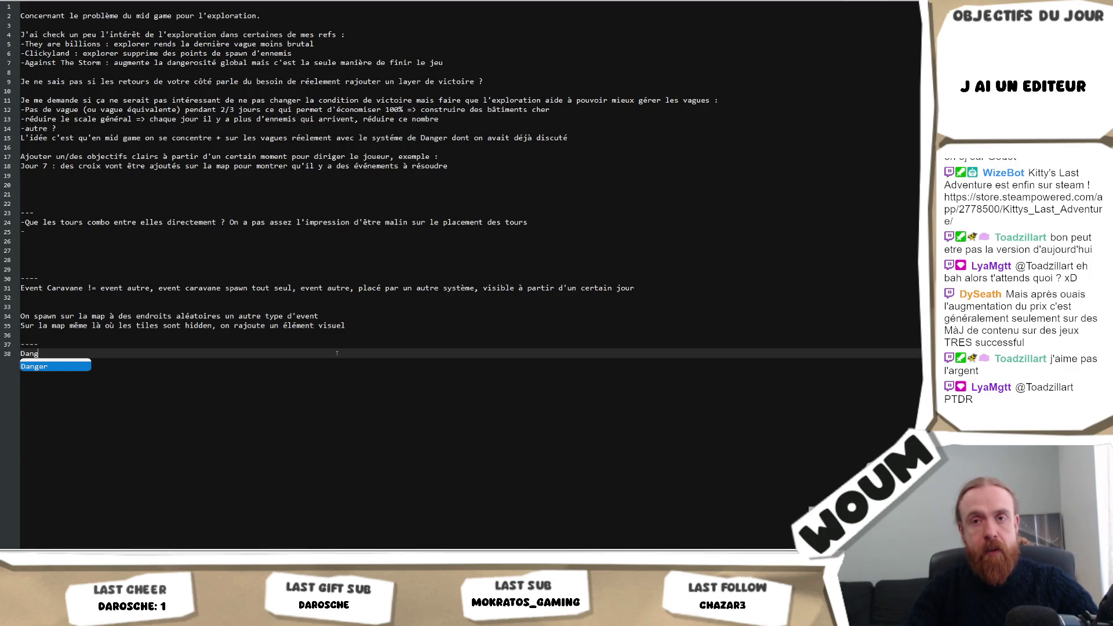
key(Return)
key(Return)
key(Return)
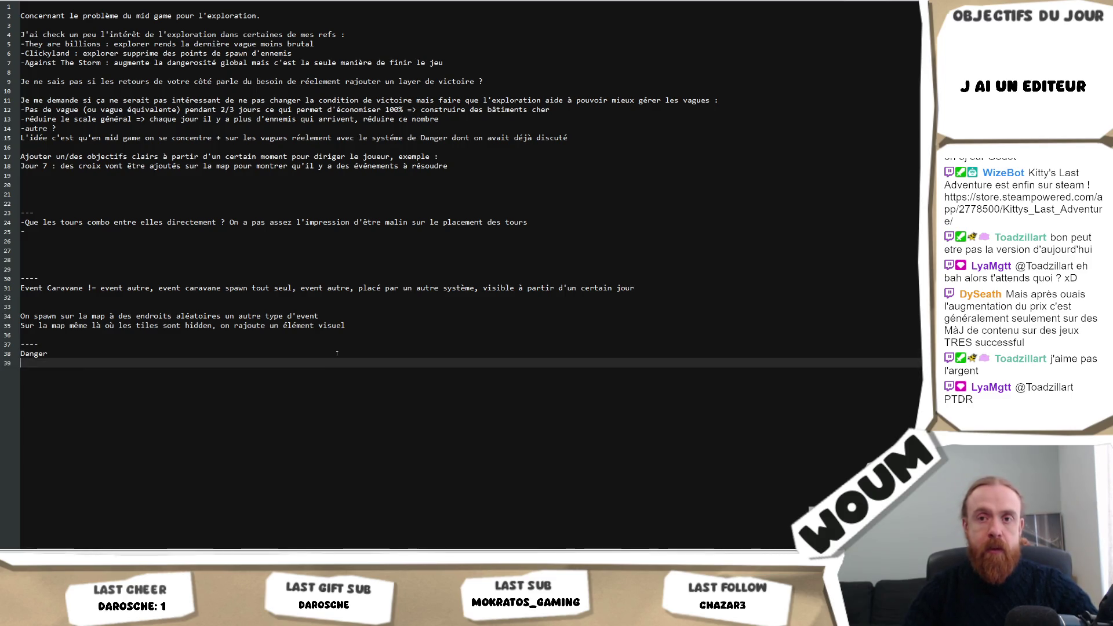
- Add the note 'WQuand on spawn des wave> suivant le danger y'a des mobs en +', then '-Chaque jour, Danger ++'
text(W)
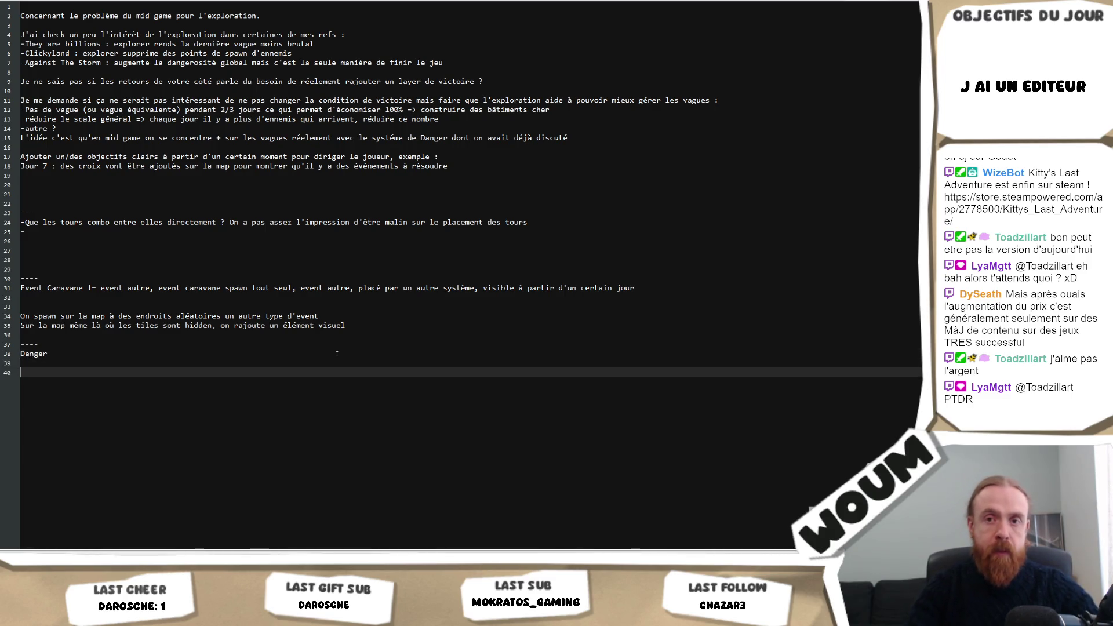
text(Quand on spawn des wave => suivant le danger y')
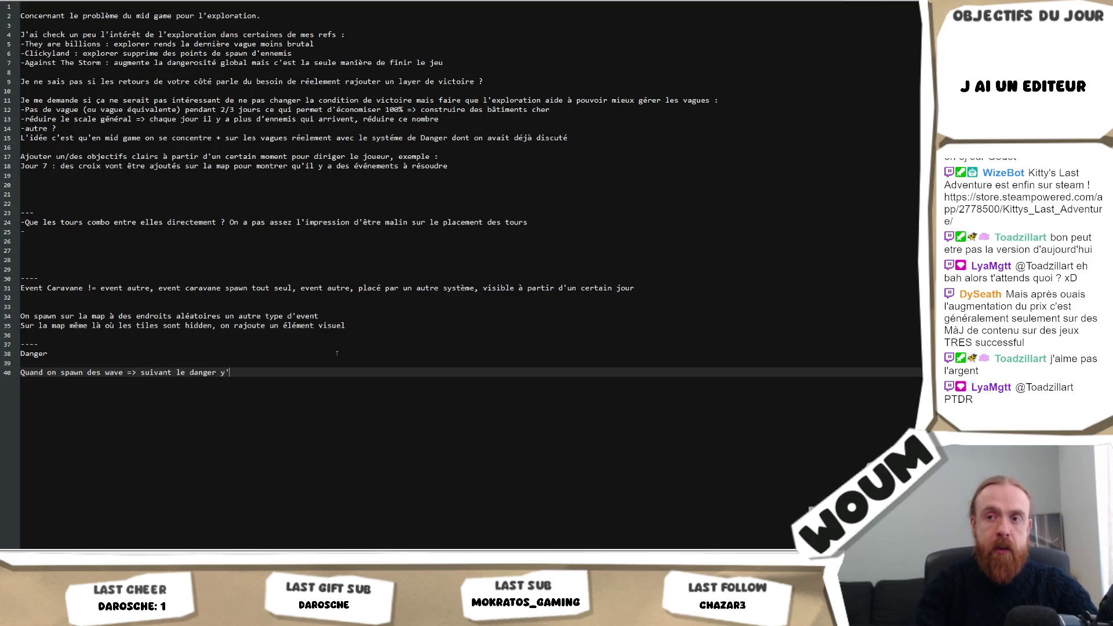
text(a des mobs en +)
key(Return)
key(Up)
text(-)
key(Down)
text(-Chaque jour, Dang)
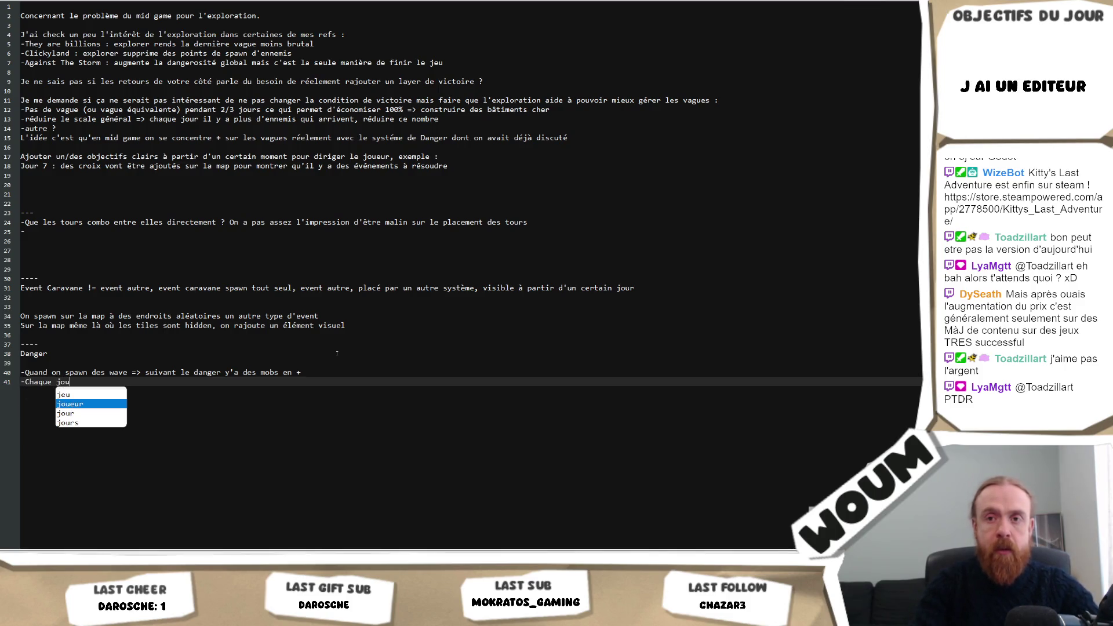
text(er ++)
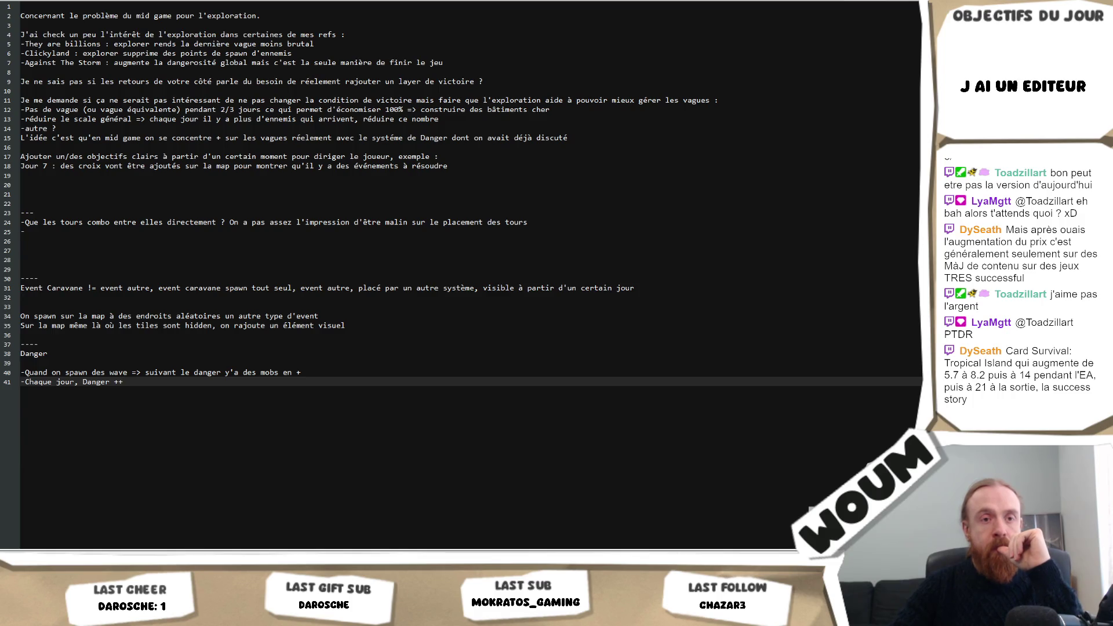
key(alt+Tab)
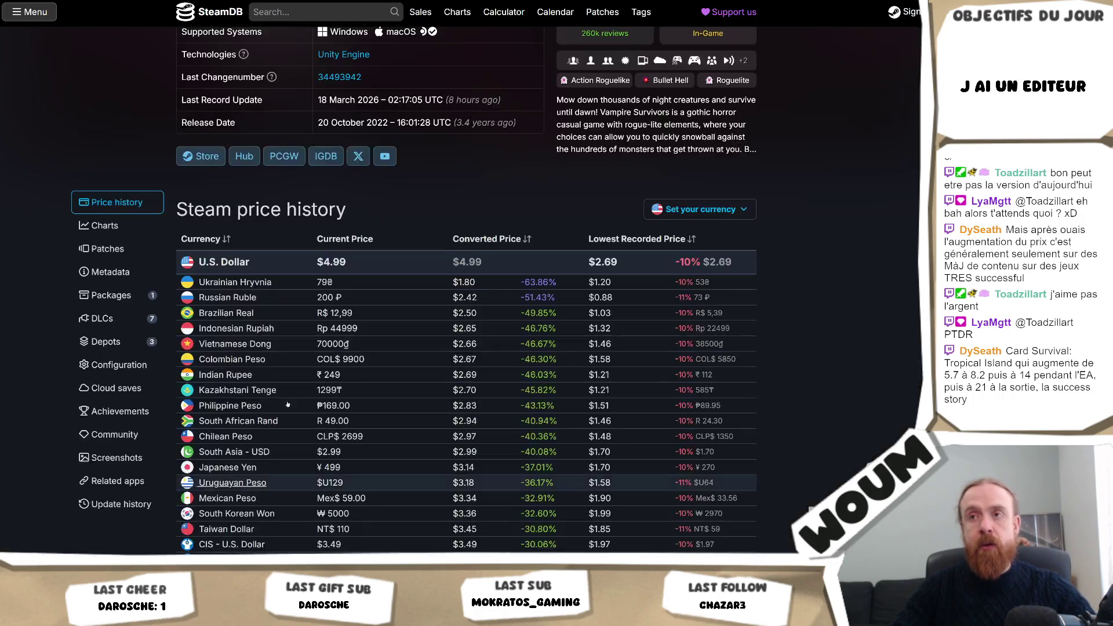
- From the Age of Darkness tab, search for Card Survival: Tropical Island, open its page, and view a screenshot full-size
key(ctrl+Tab)
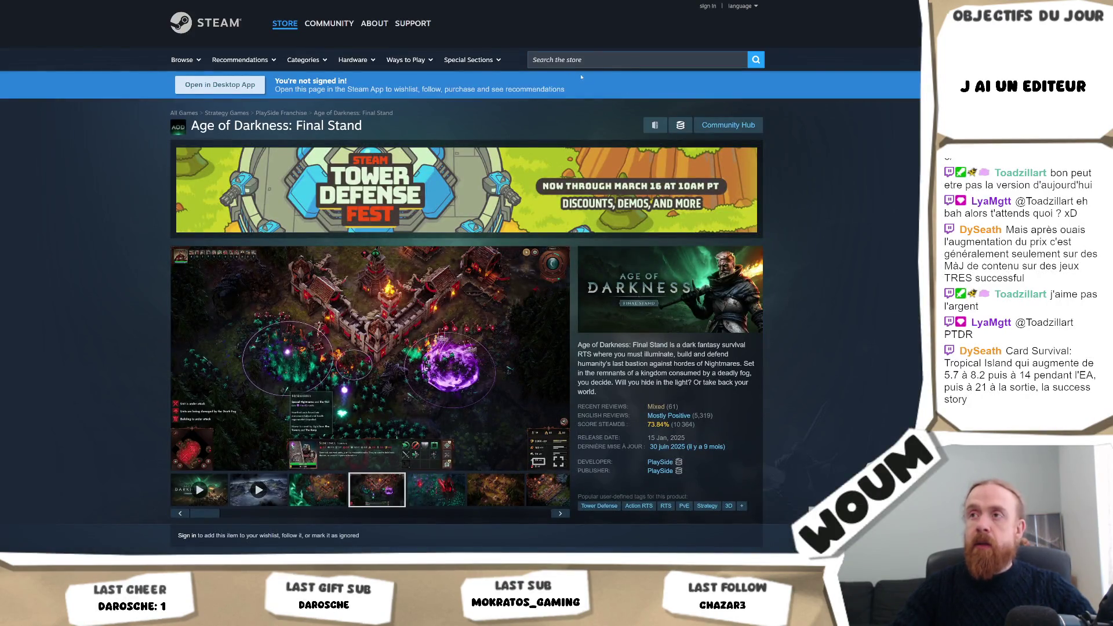
click(580, 60)
text(Card Survival: Tropical Island)
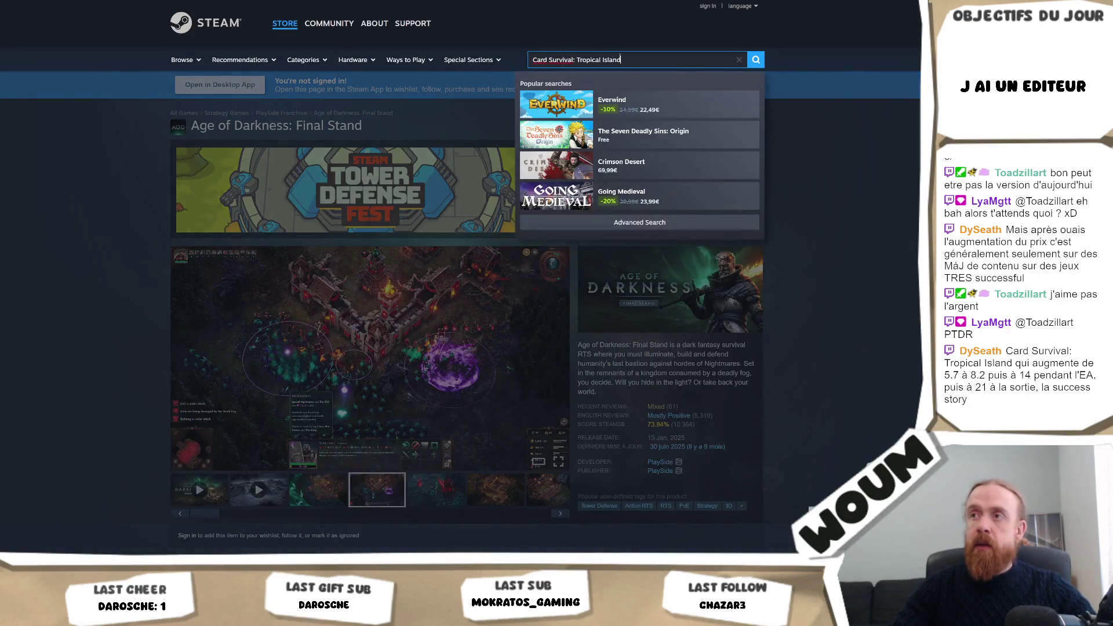
click(671, 106)
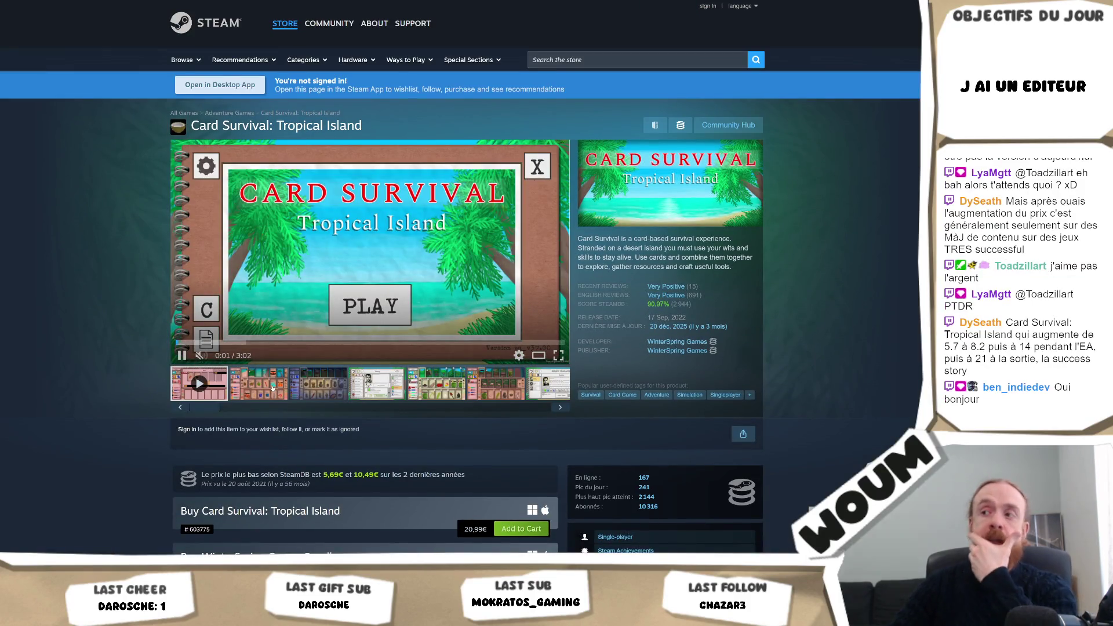
click(394, 311)
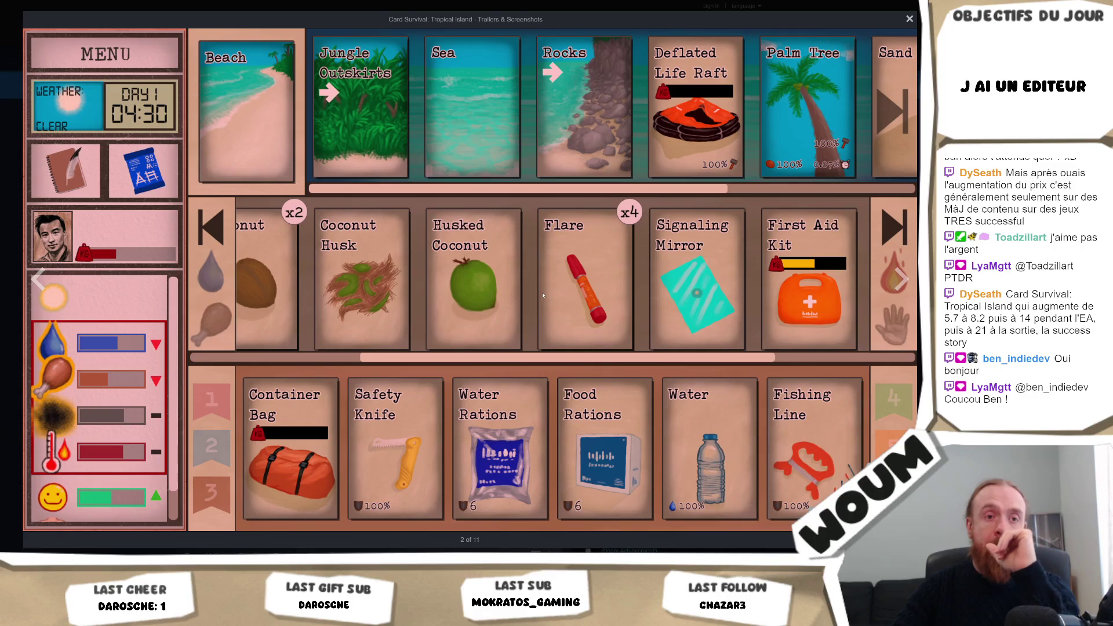
- Page through Card Survival screenshots: character screen, card inventory, goat enclosure, character selection
key(Right)
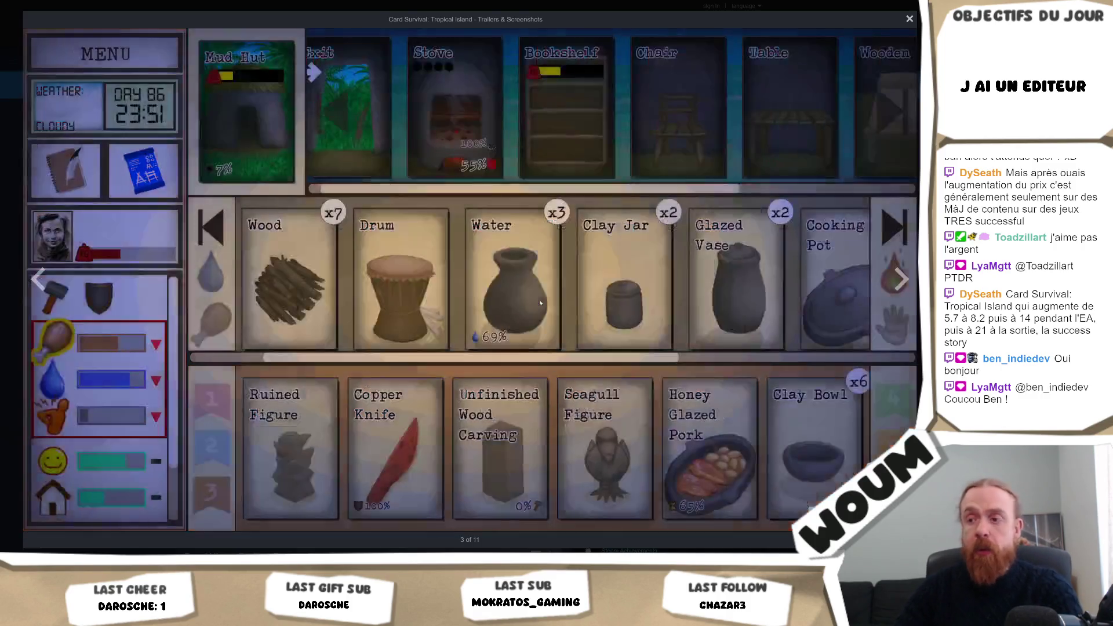
key(Right)
key(Escape)
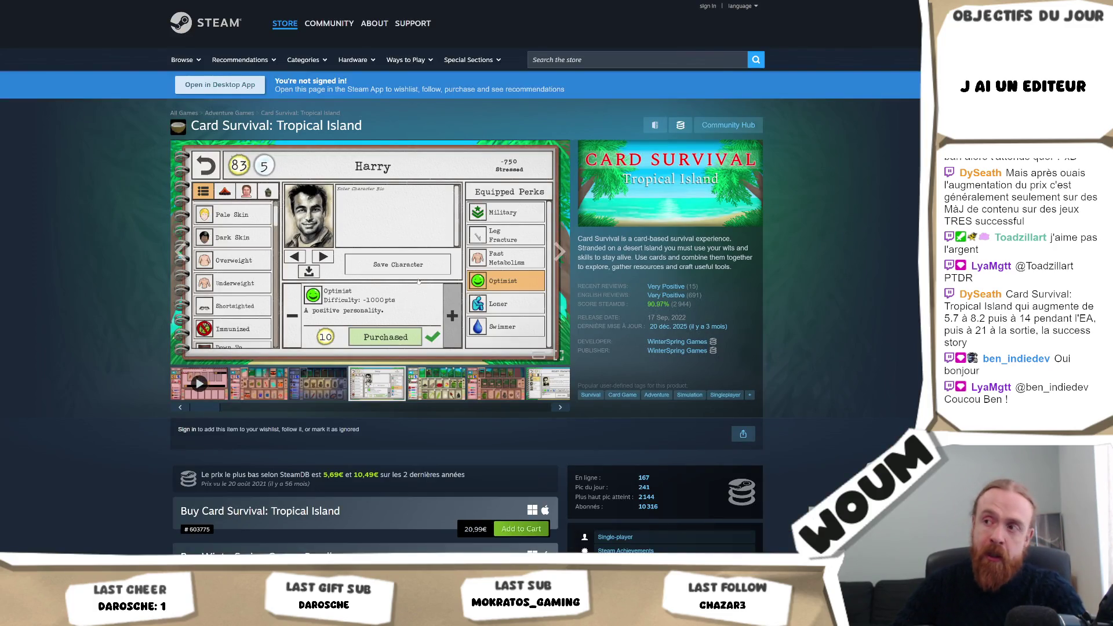
click(418, 281)
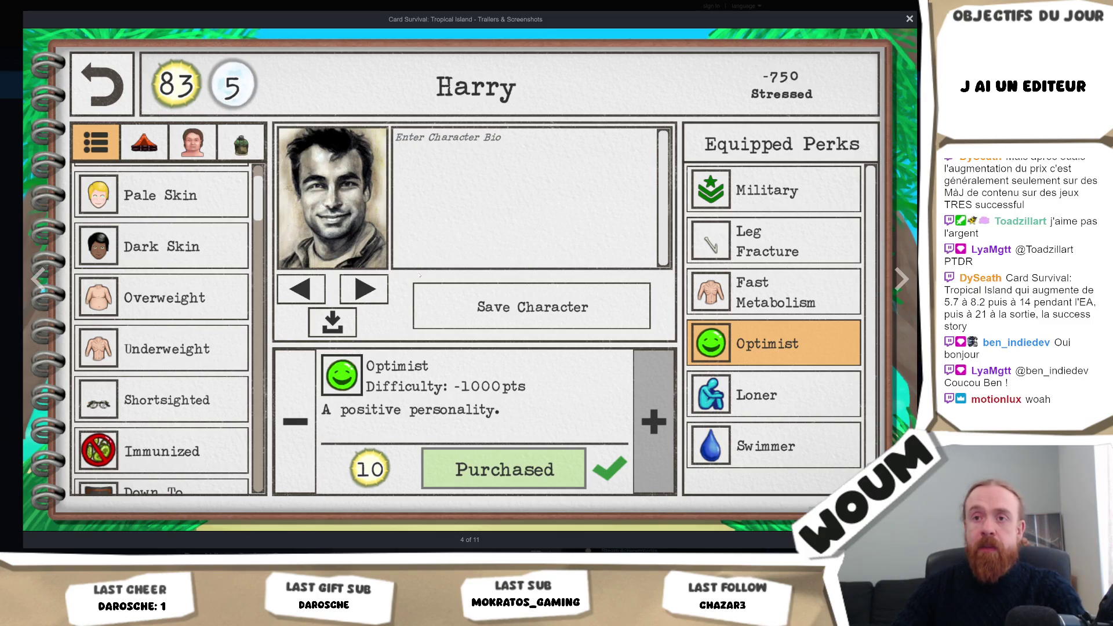
click(420, 275)
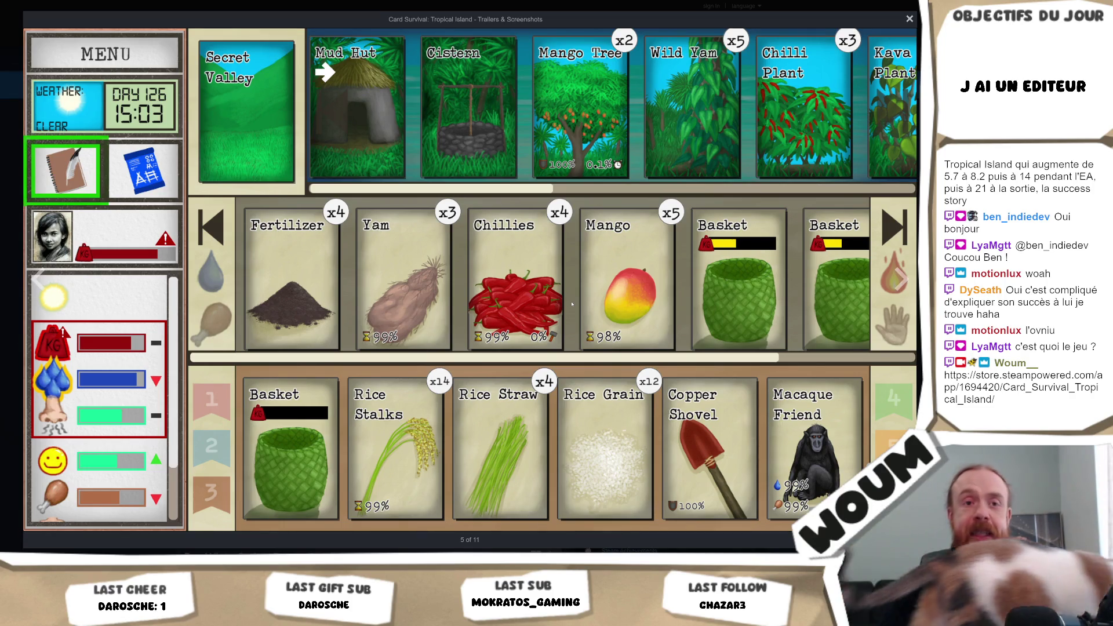
click(571, 303)
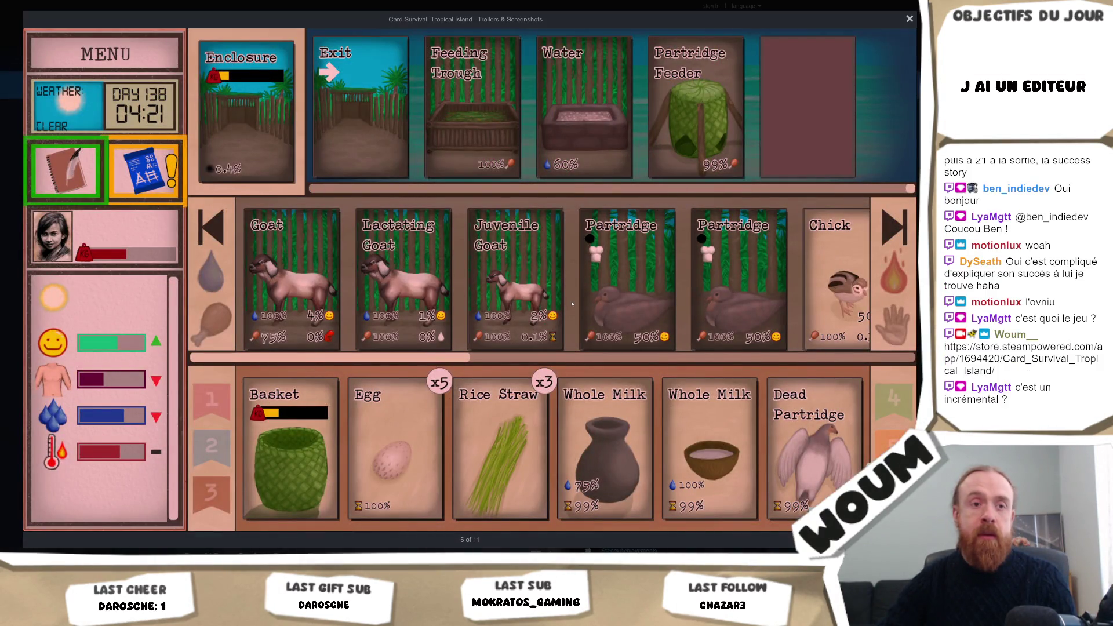
click(571, 304)
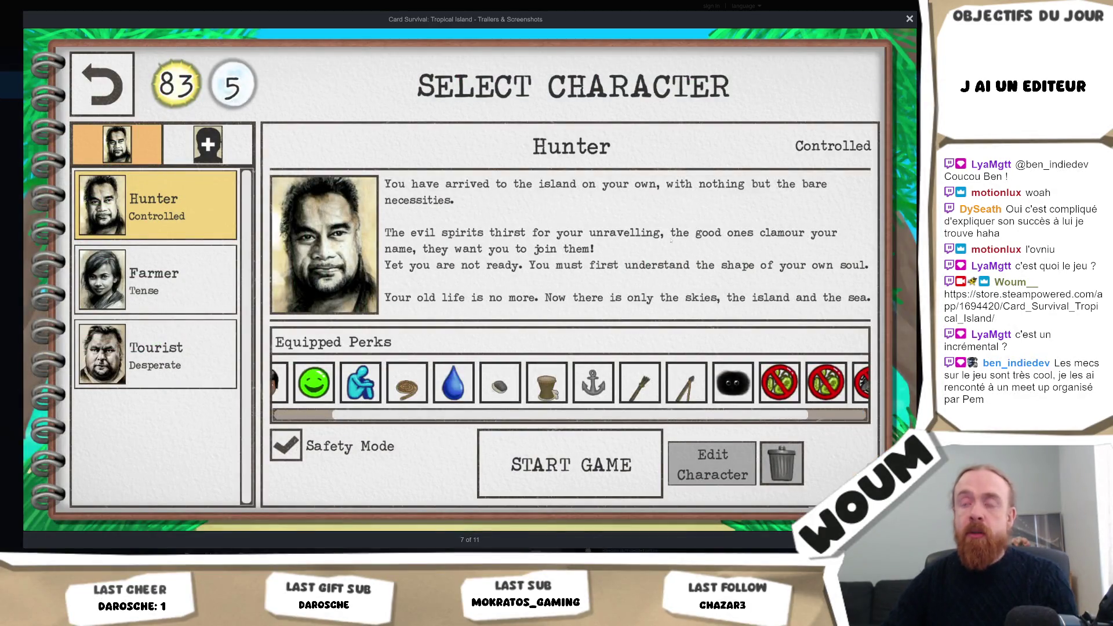
key(Escape)
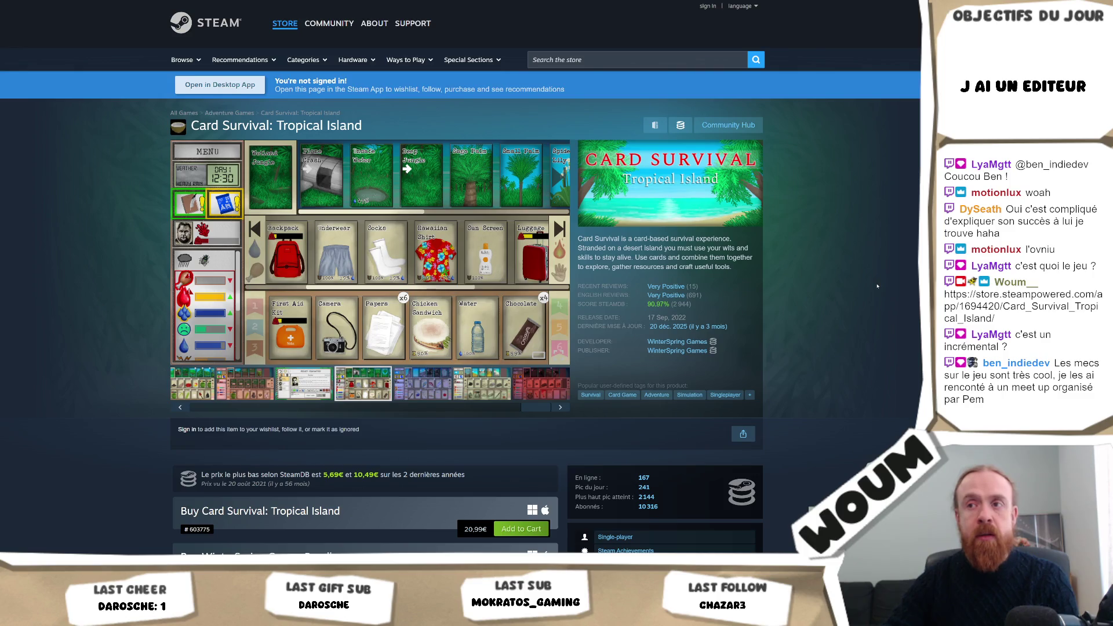
- Scroll down the Card Survival page and back up, then view the main screenshot full-size
scroll(877, 286, down, 3)
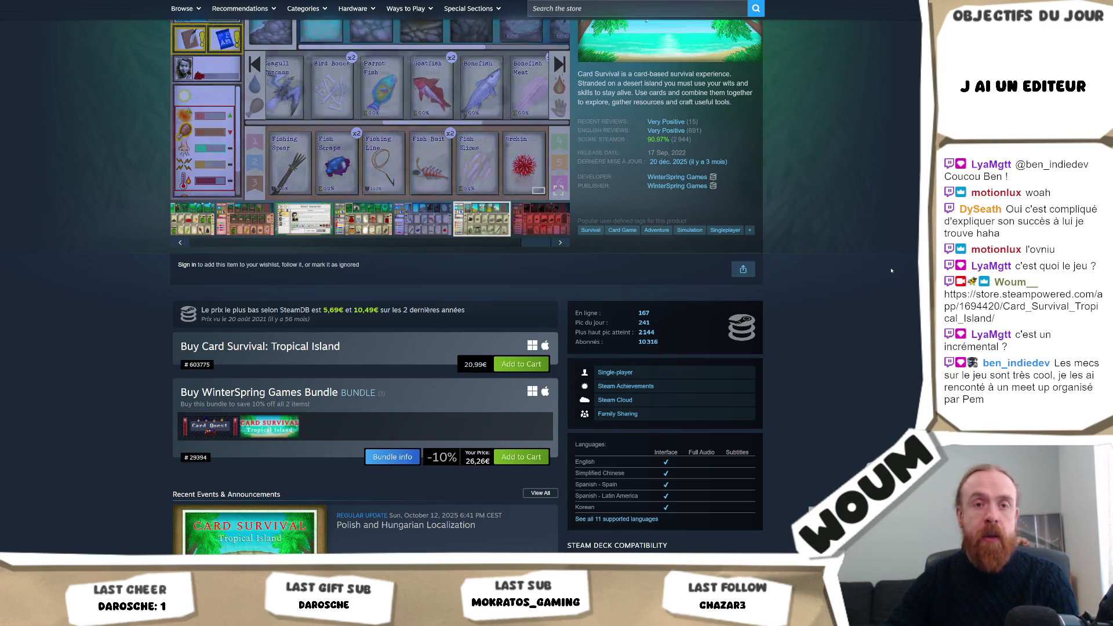
scroll(878, 284, down, 10)
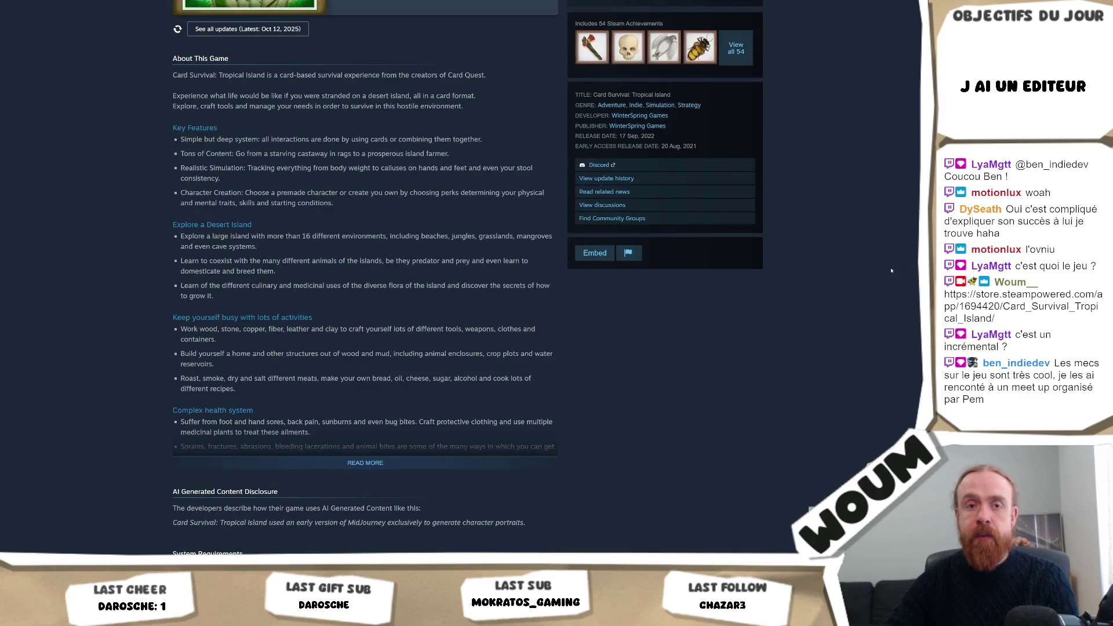
scroll(891, 271, down, 6)
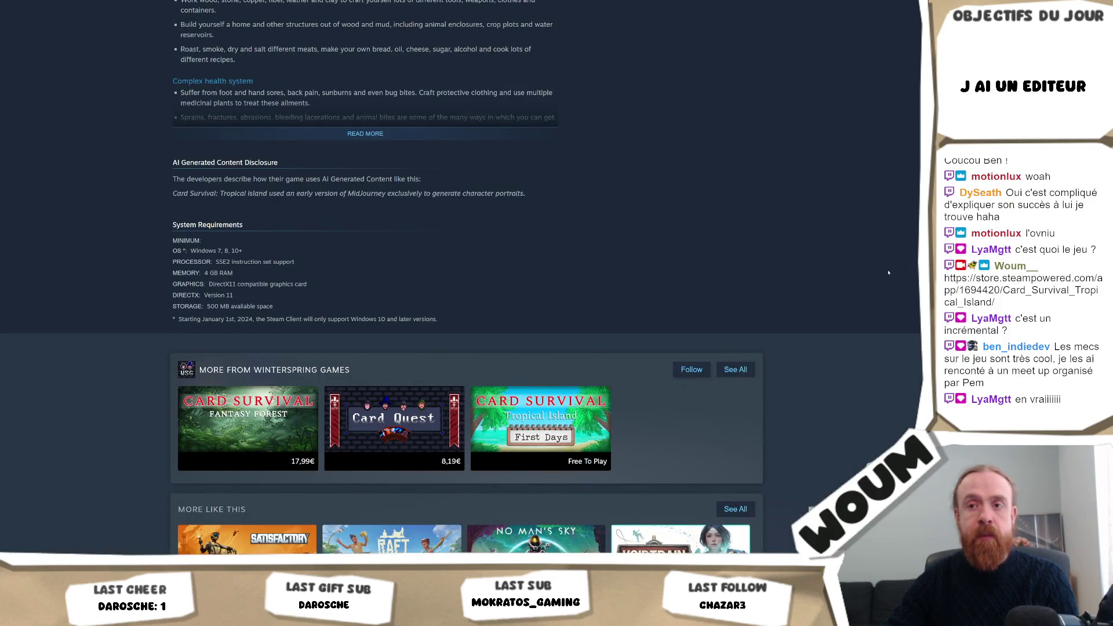
scroll(887, 273, up, 15)
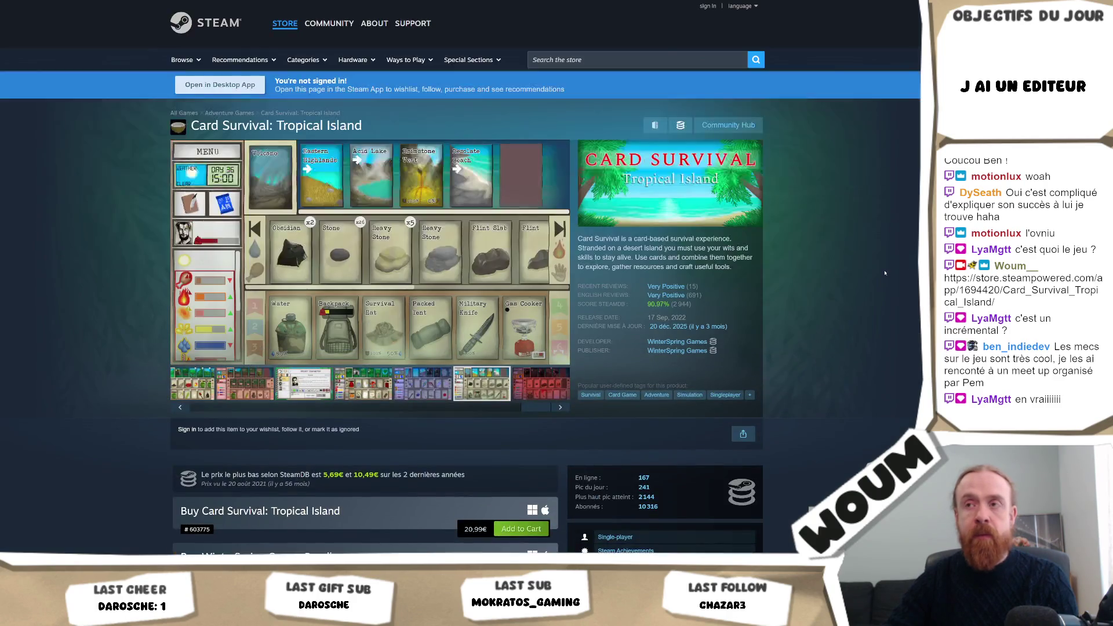
scroll(876, 278, down, 15)
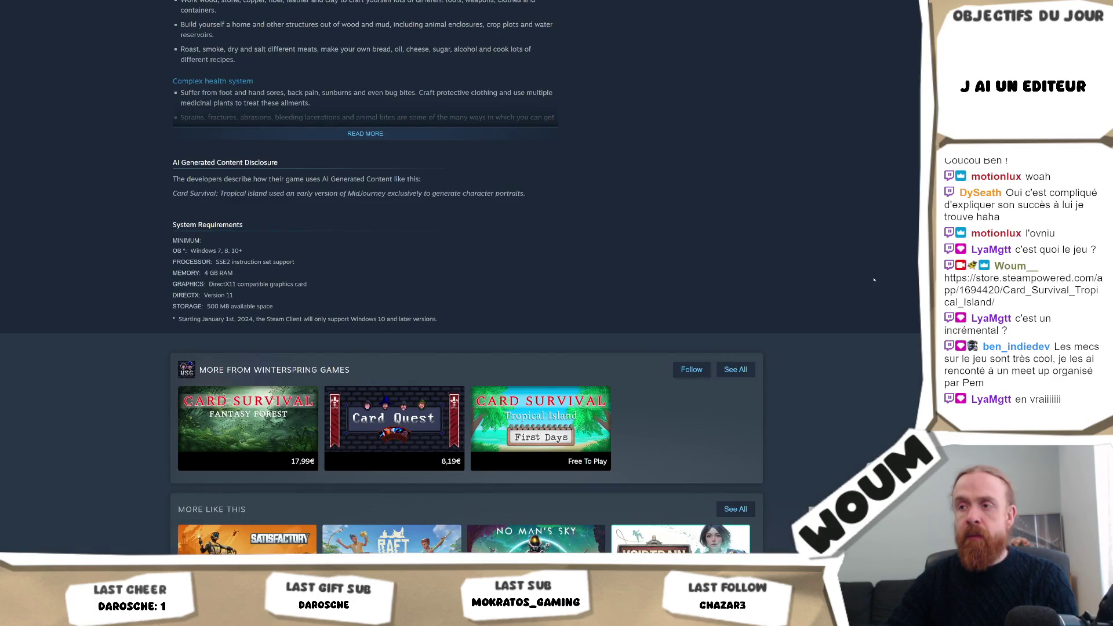
scroll(874, 280, up, 15)
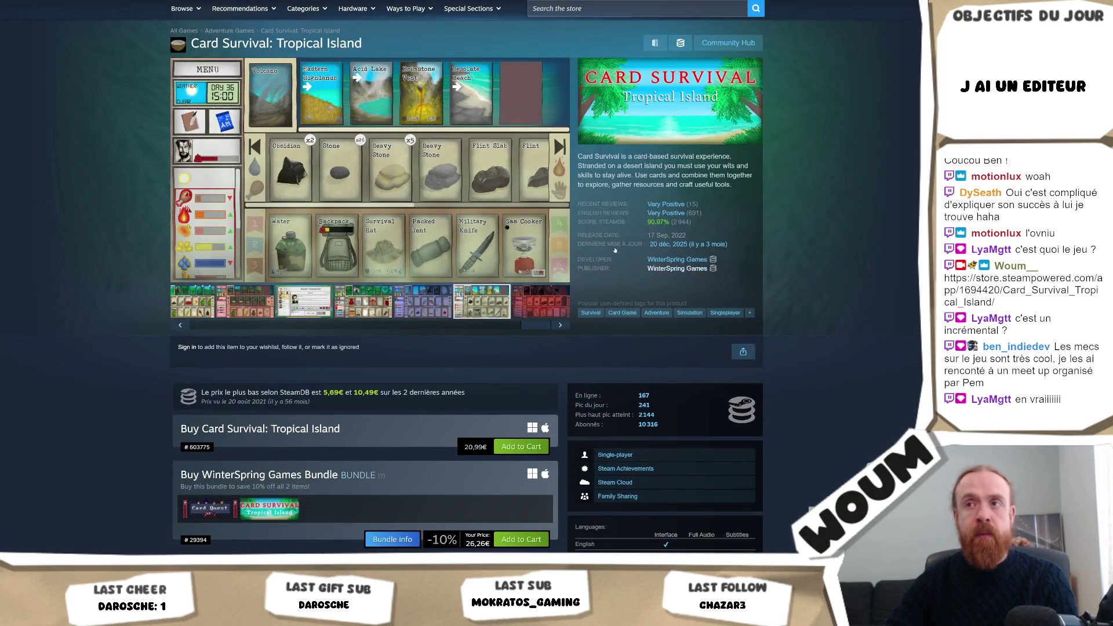
click(467, 198)
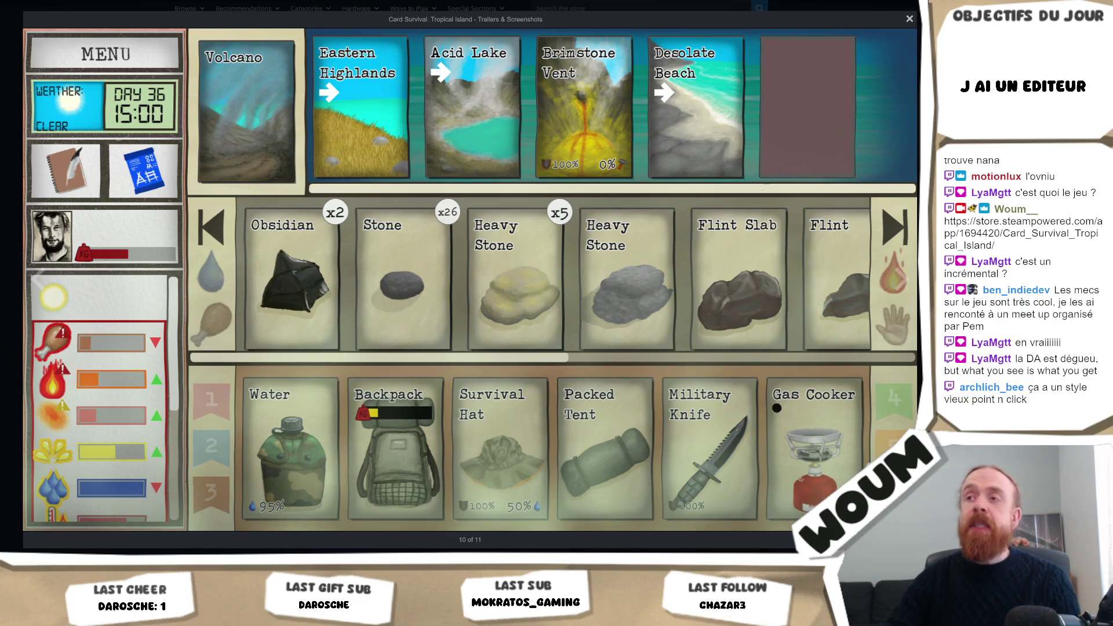
key(Escape)
- Enlarge the main screenshot again, close it, dismiss the browser page options, and scroll the page
scroll(842, 257, down, 6)
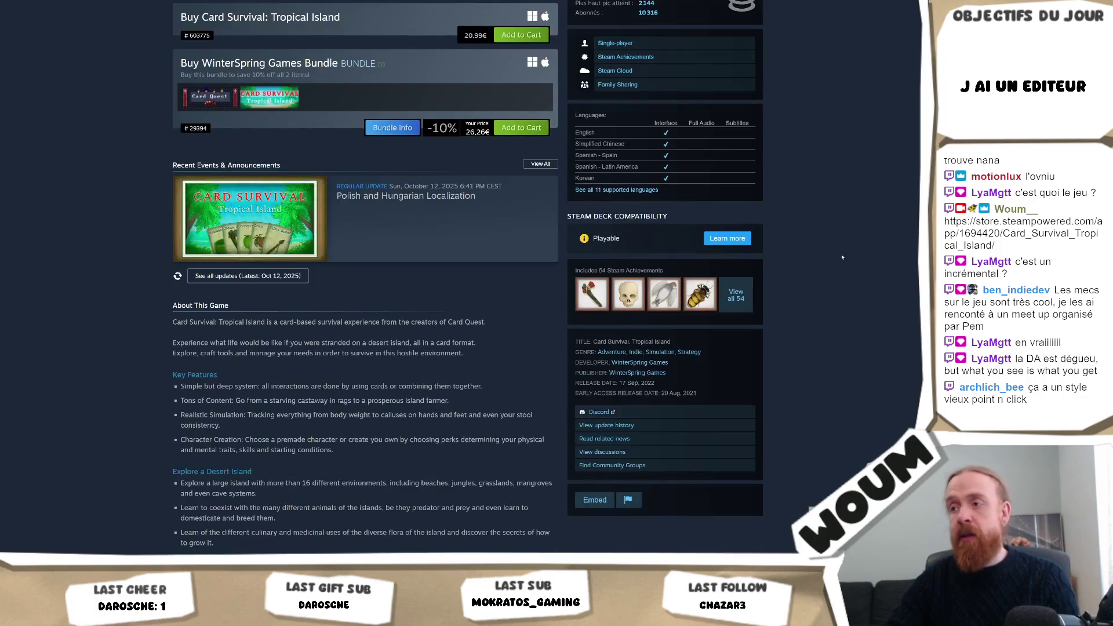
scroll(842, 256, up, 8)
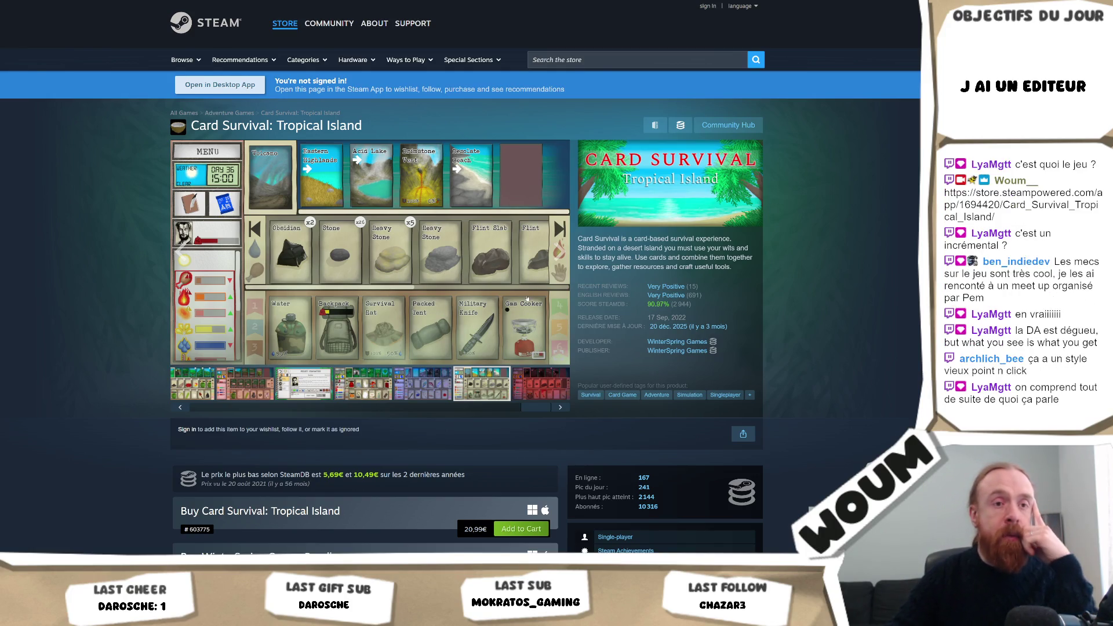
click(472, 290)
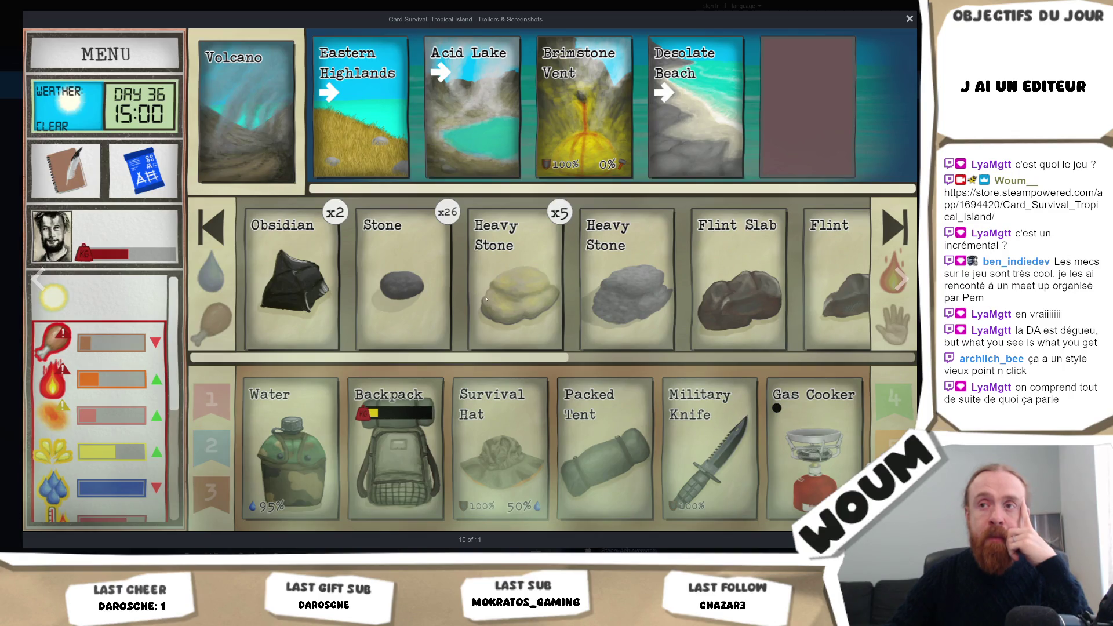
click(909, 19)
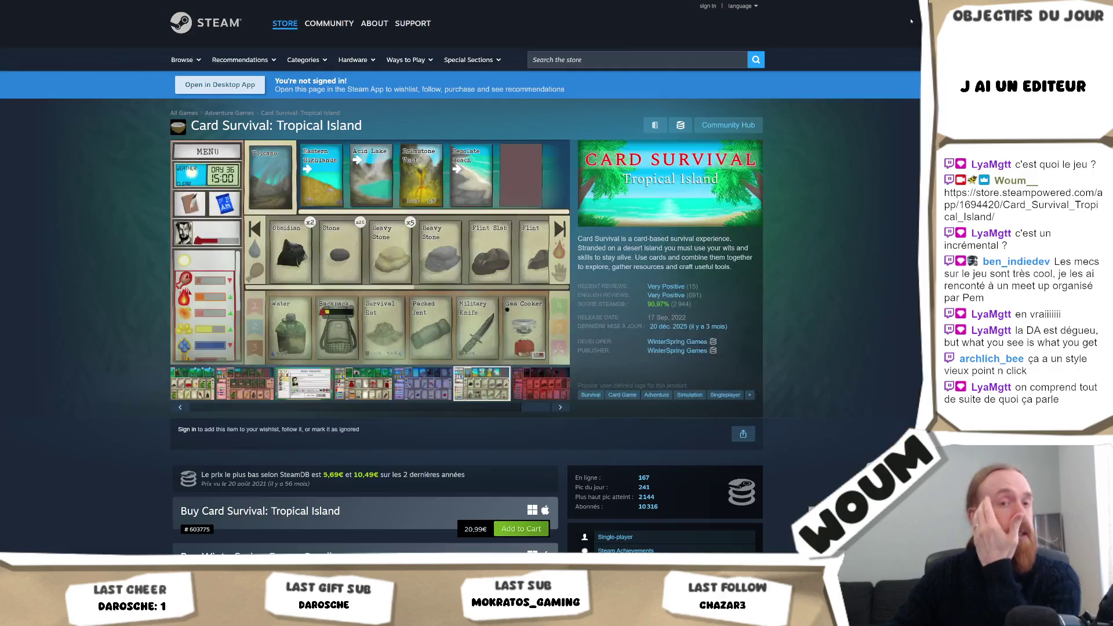
right_click(907, 10)
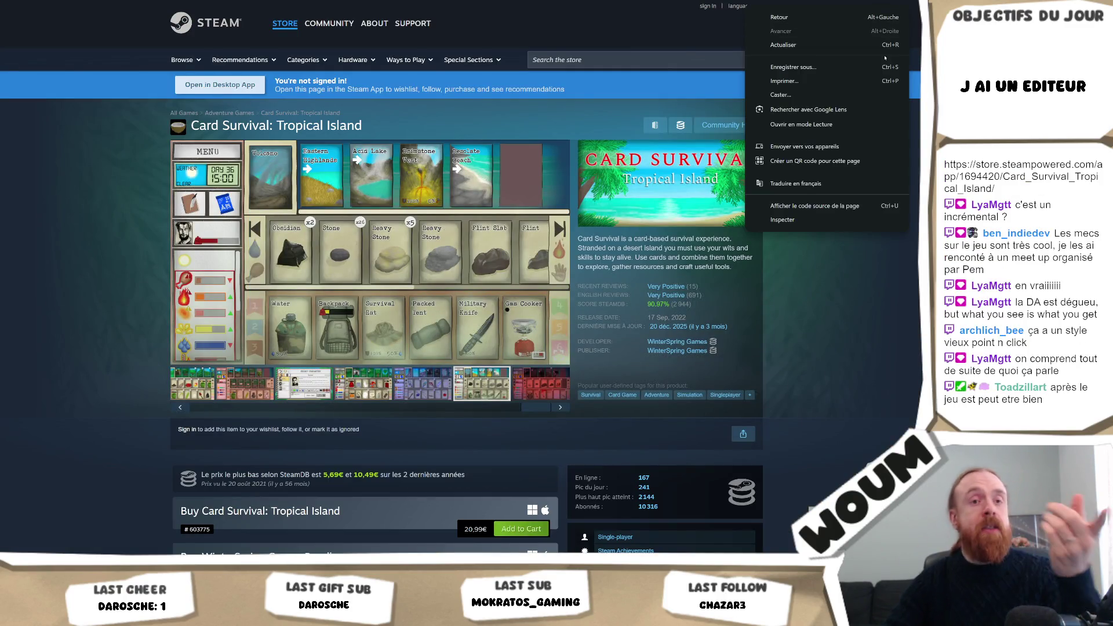
click(846, 391)
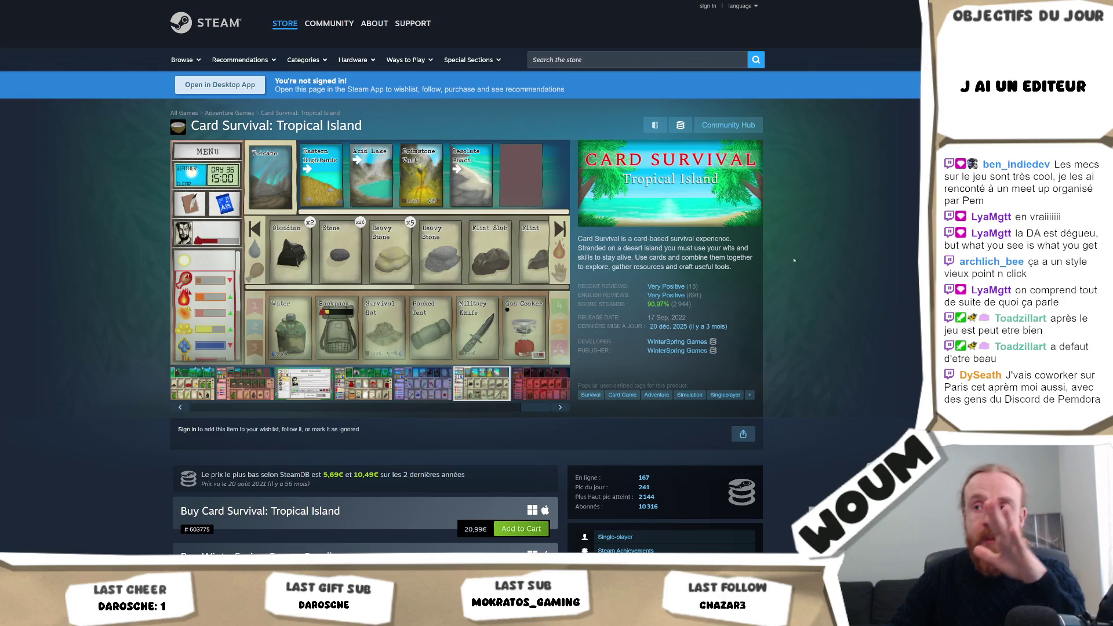
scroll(889, 313, down, 4)
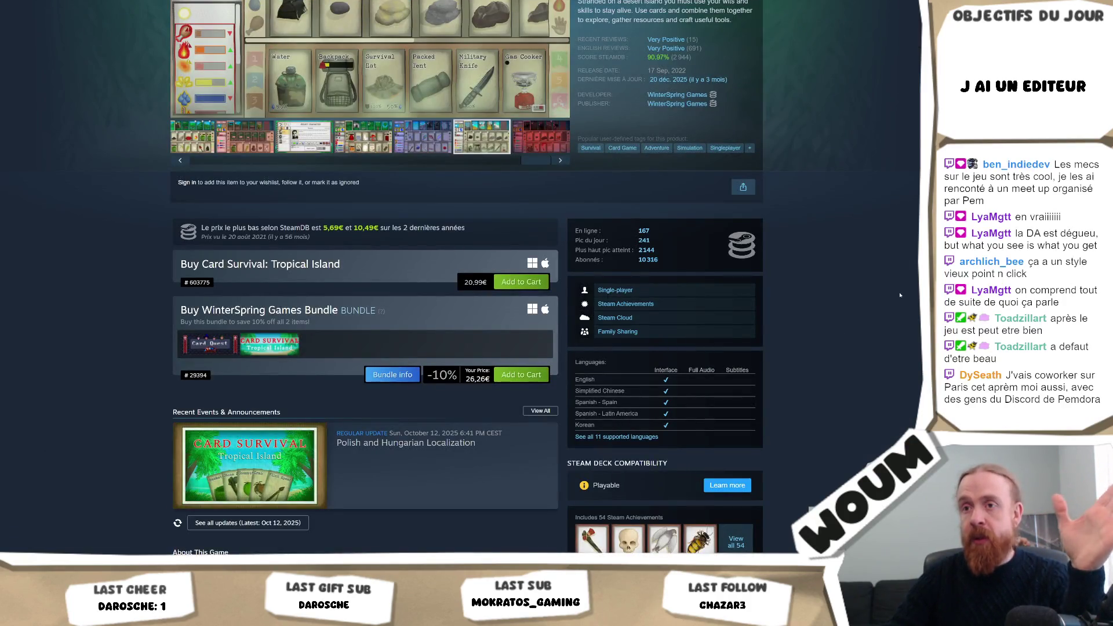
scroll(899, 295, down, 3)
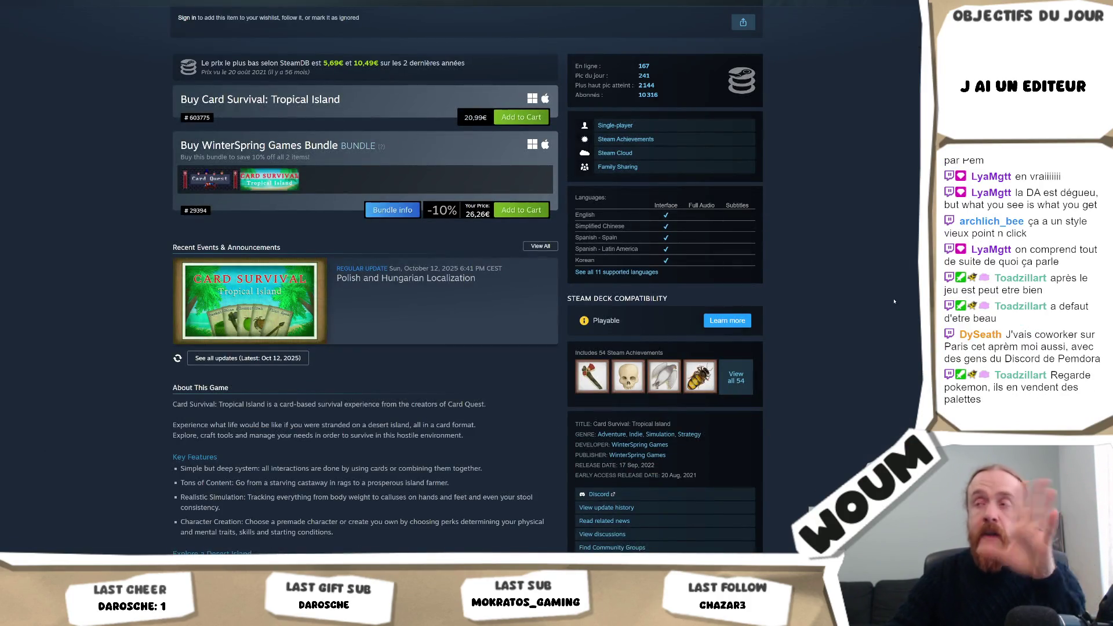
scroll(881, 318, up, 7)
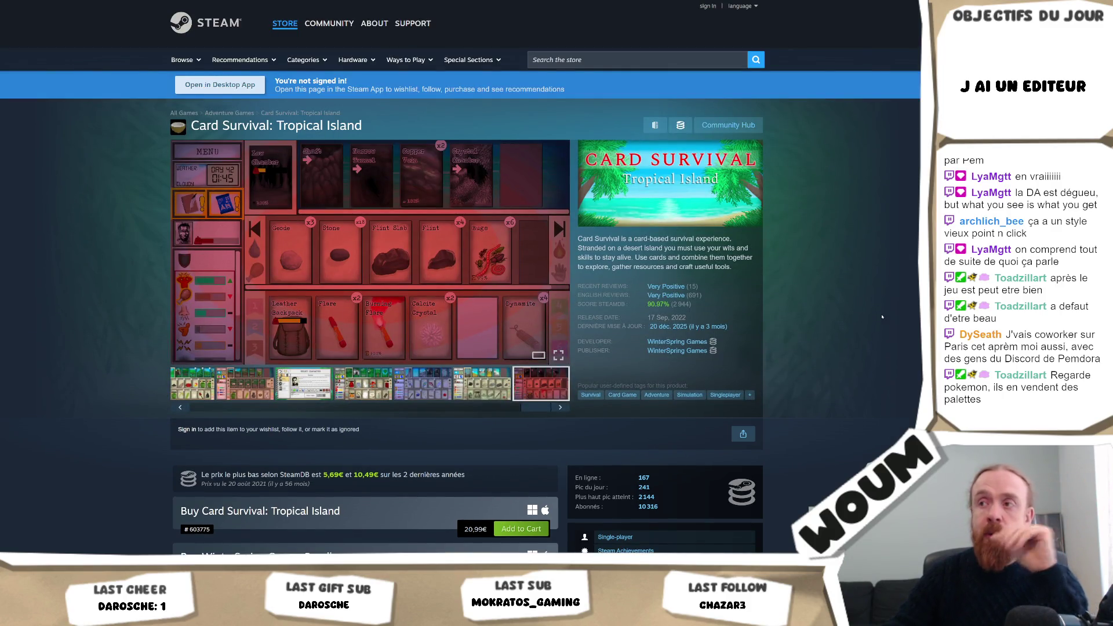
- Pick another Card Survival screenshot and view images 10–11 in the full-size viewer
click(420, 381)
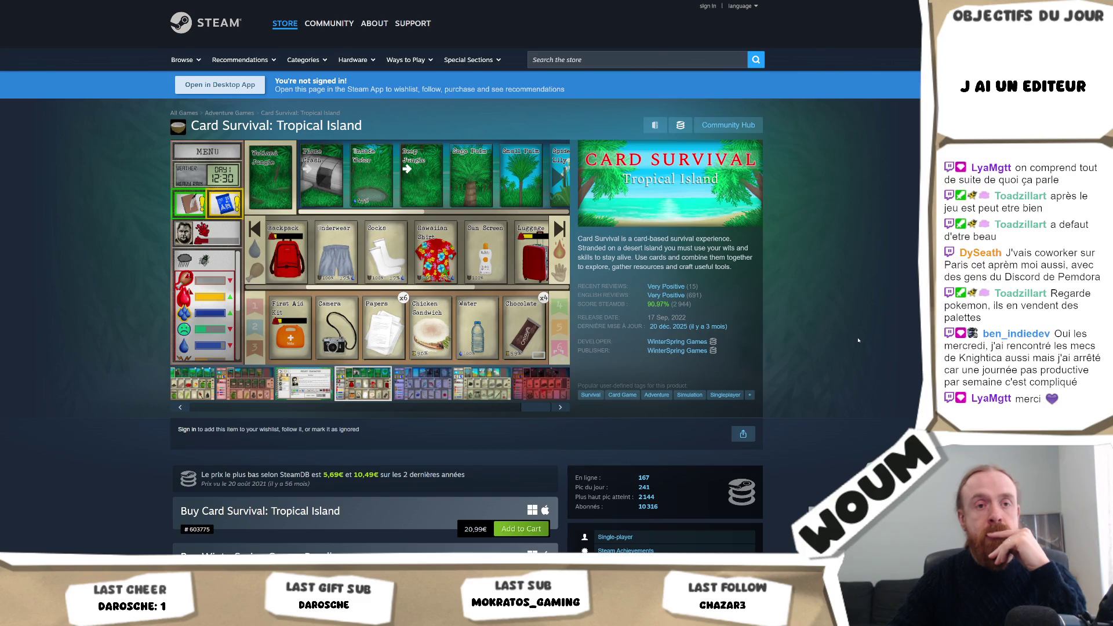
scroll(858, 340, down, 15)
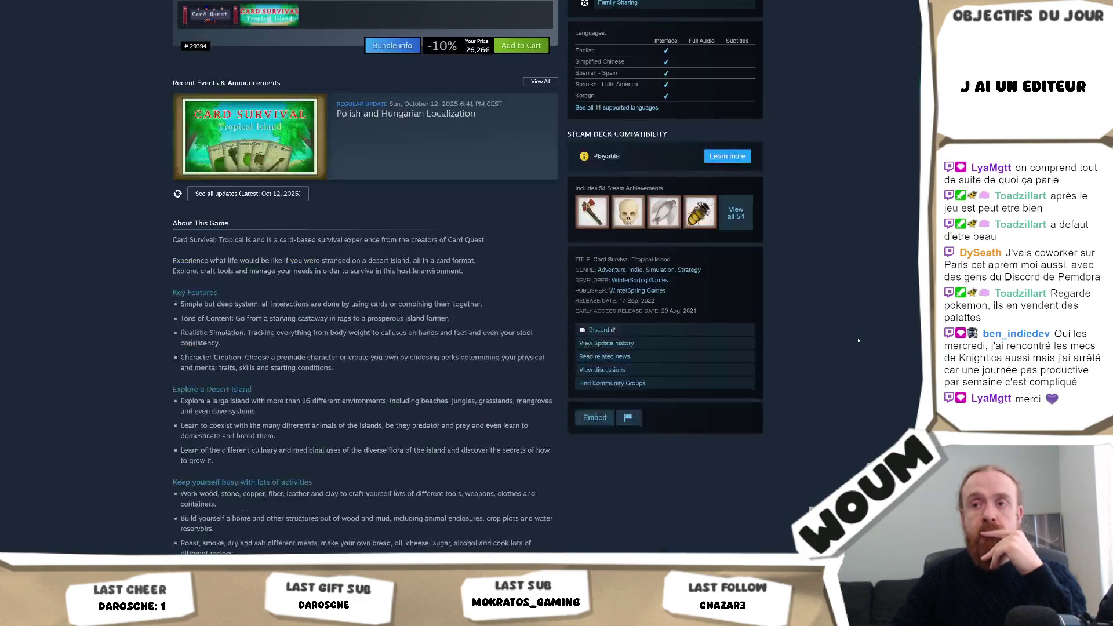
scroll(858, 340, down, 4)
scroll(858, 341, up, 20)
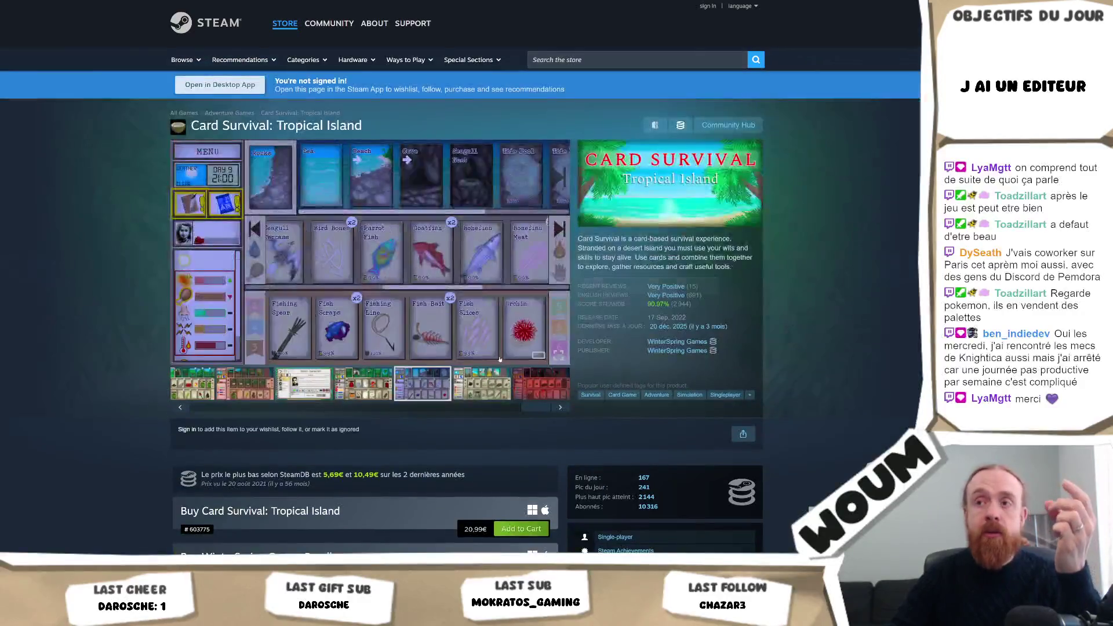
click(467, 281)
key(Right)
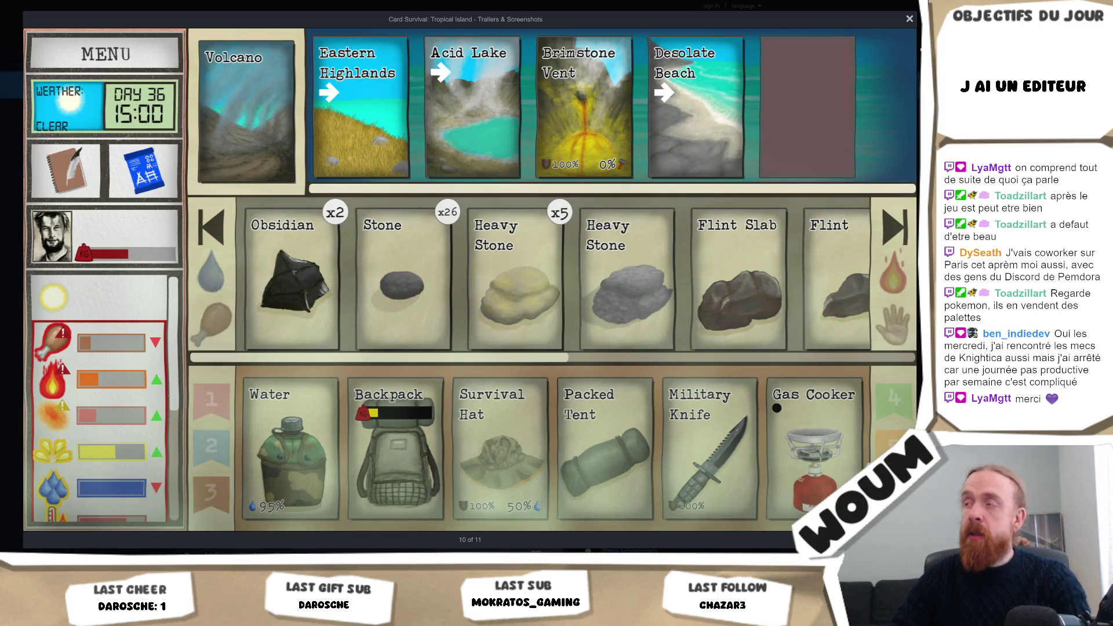
key(Right)
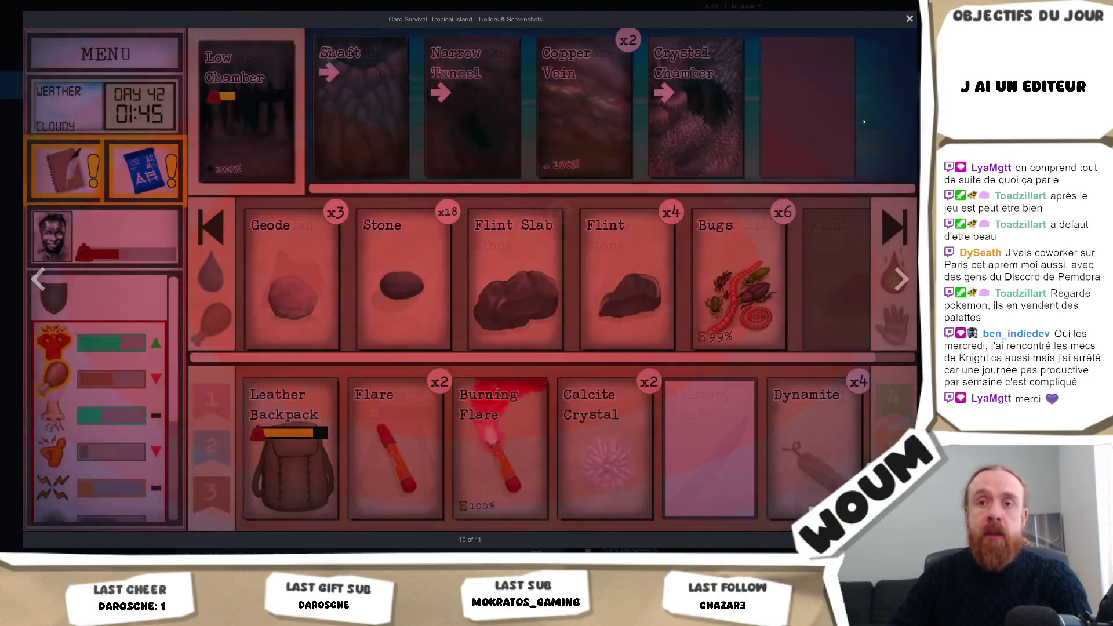
key(Left)
key(Escape)
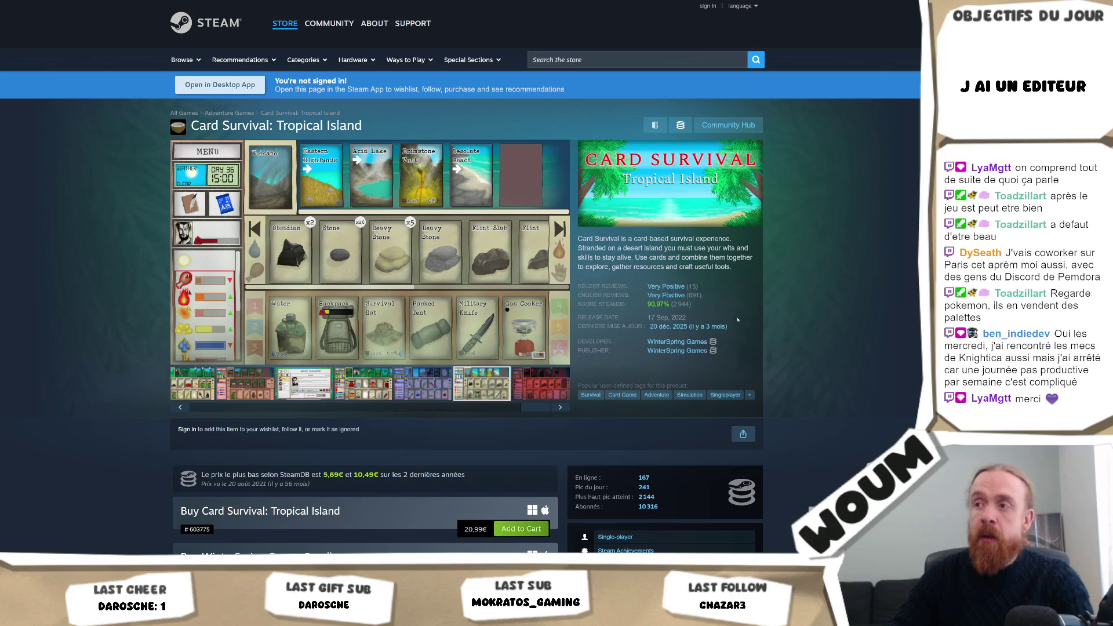
- Scroll through the Card Survival page and return to the top
scroll(608, 301, down, 2)
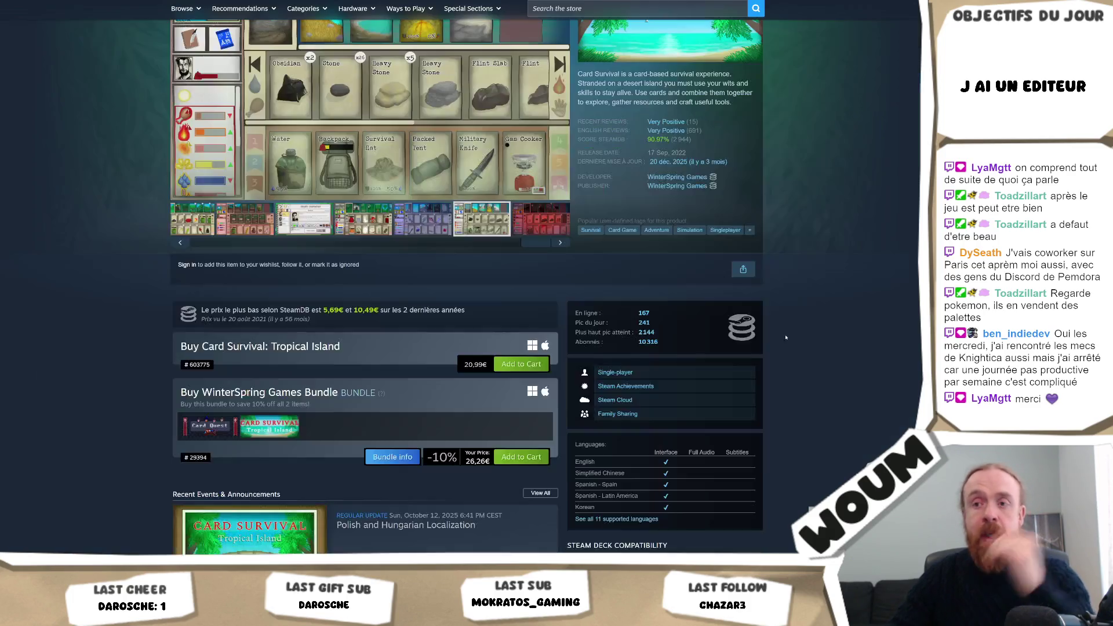
scroll(695, 348, down, 5)
scroll(696, 375, down, 3)
scroll(361, 345, up, 6)
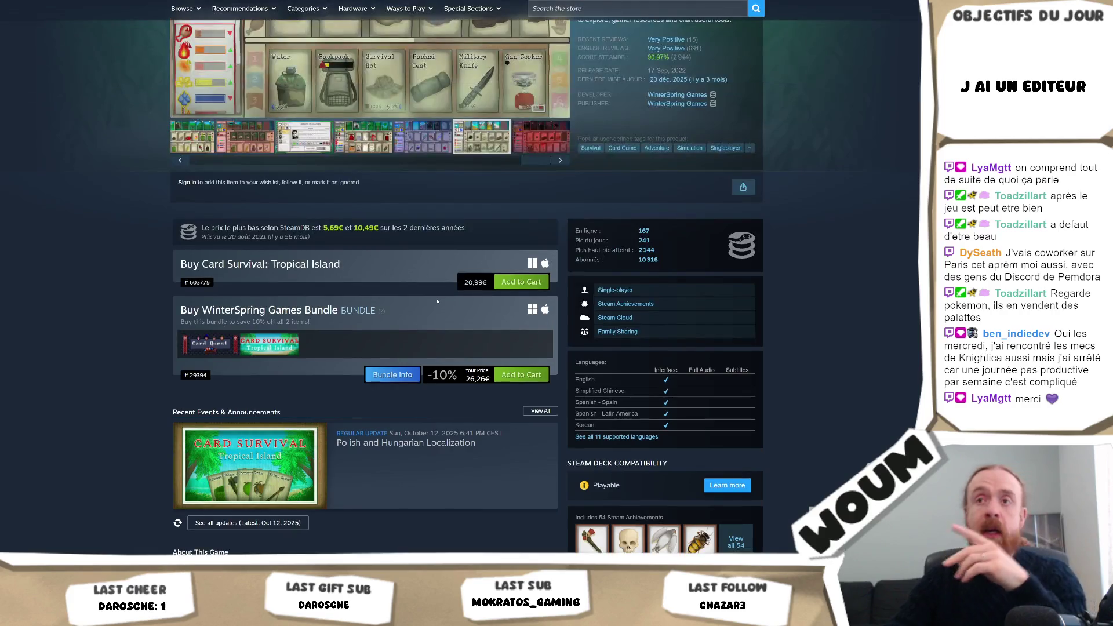
scroll(361, 345, up, 3)
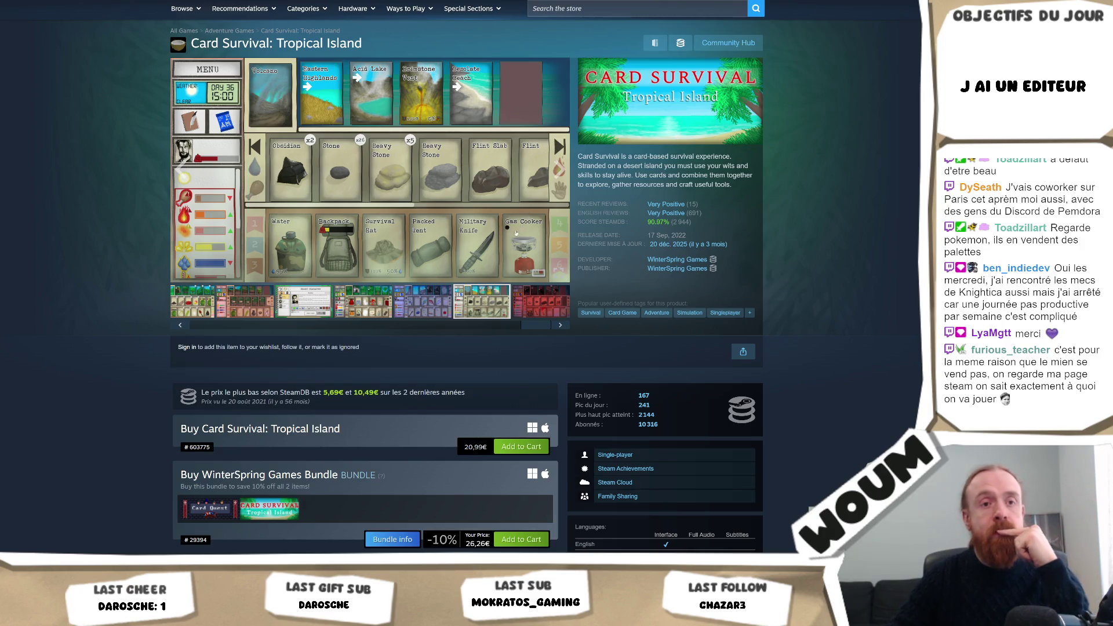
scroll(513, 237, down, 15)
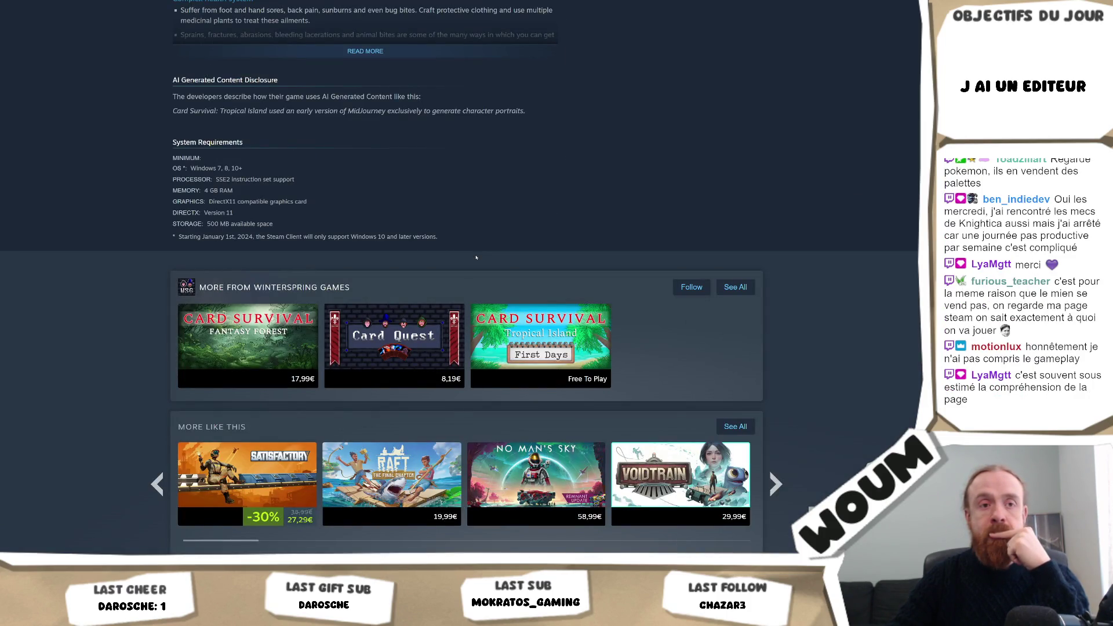
scroll(476, 258, up, 15)
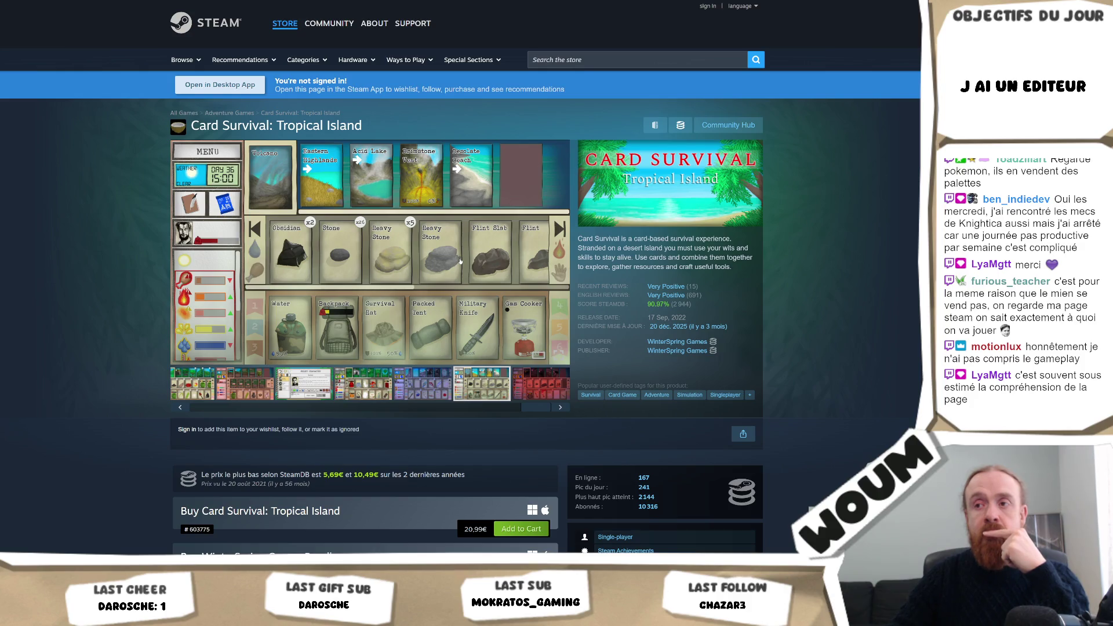
- Play the Card Survival trailer to 0:22, pause it, and show the second screenshot
click(210, 408)
click(199, 383)
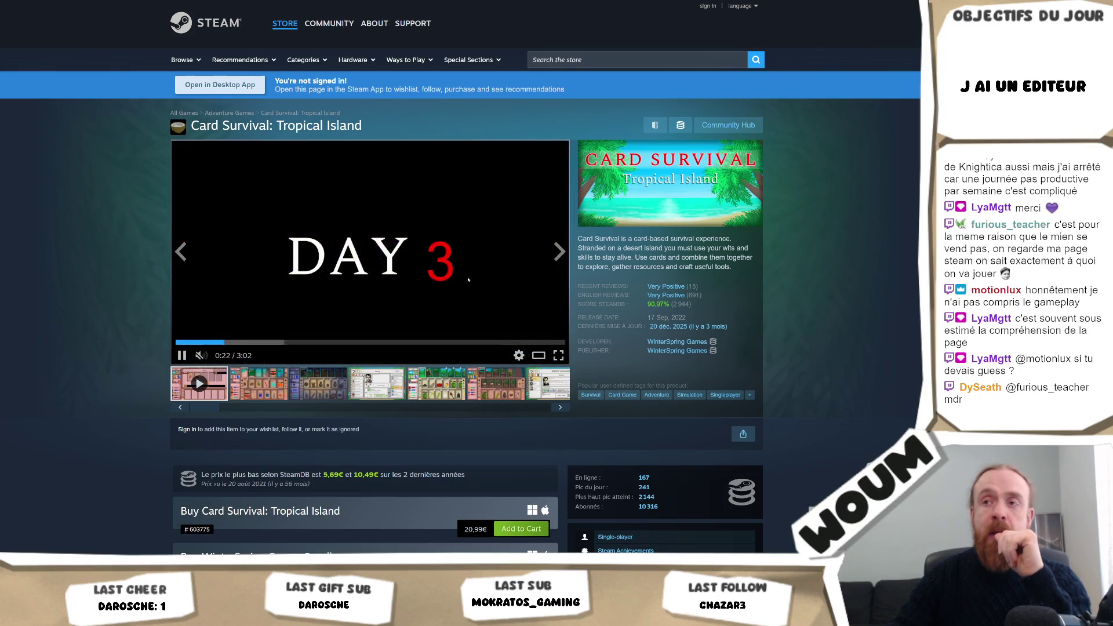
click(461, 284)
click(269, 379)
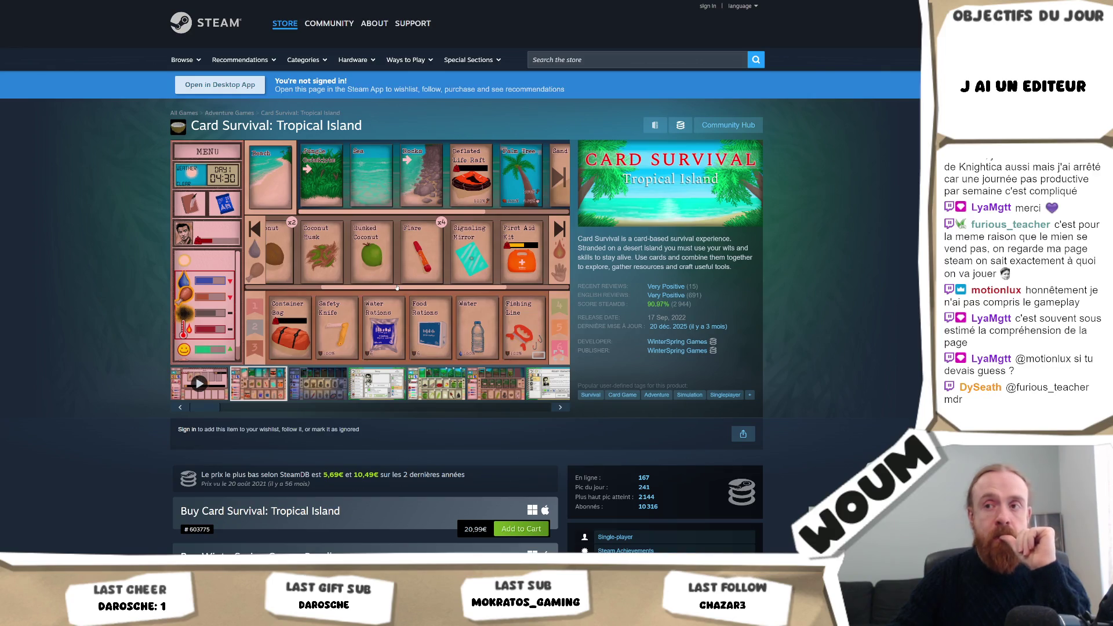
- Scroll down the Card Survival page and back up, then focus the store search box
scroll(397, 288, down, 12)
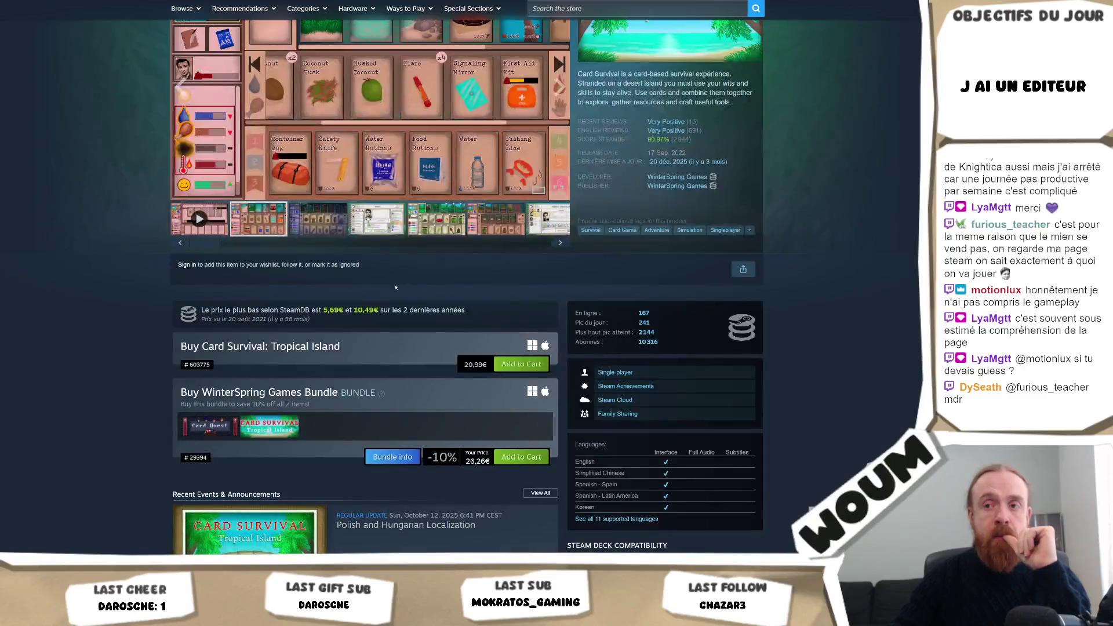
scroll(384, 297, down, 12)
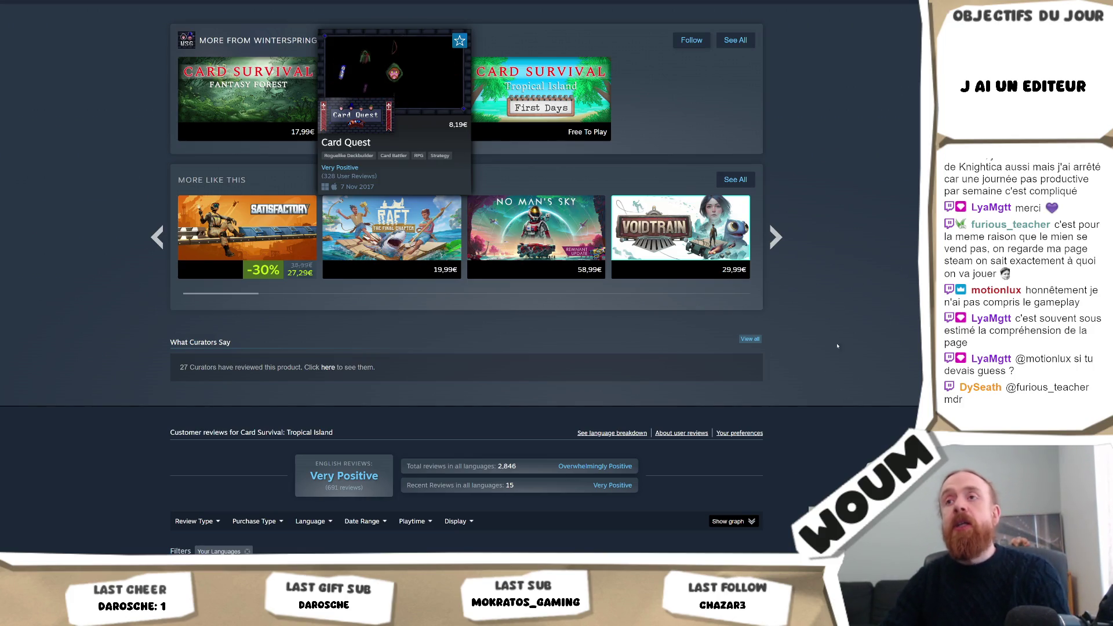
scroll(117, 135, up, 6)
scroll(117, 135, up, 15)
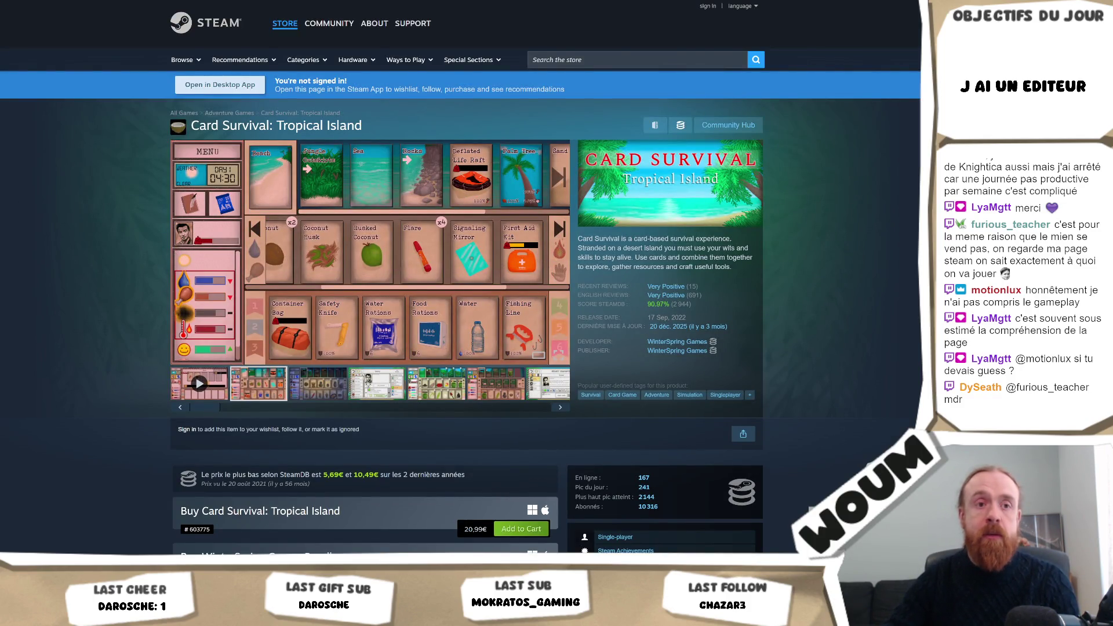
click(547, 60)
- Search for 'thresho', open the THRESHOLD store page, and show its cave screenshot
text(thresh)
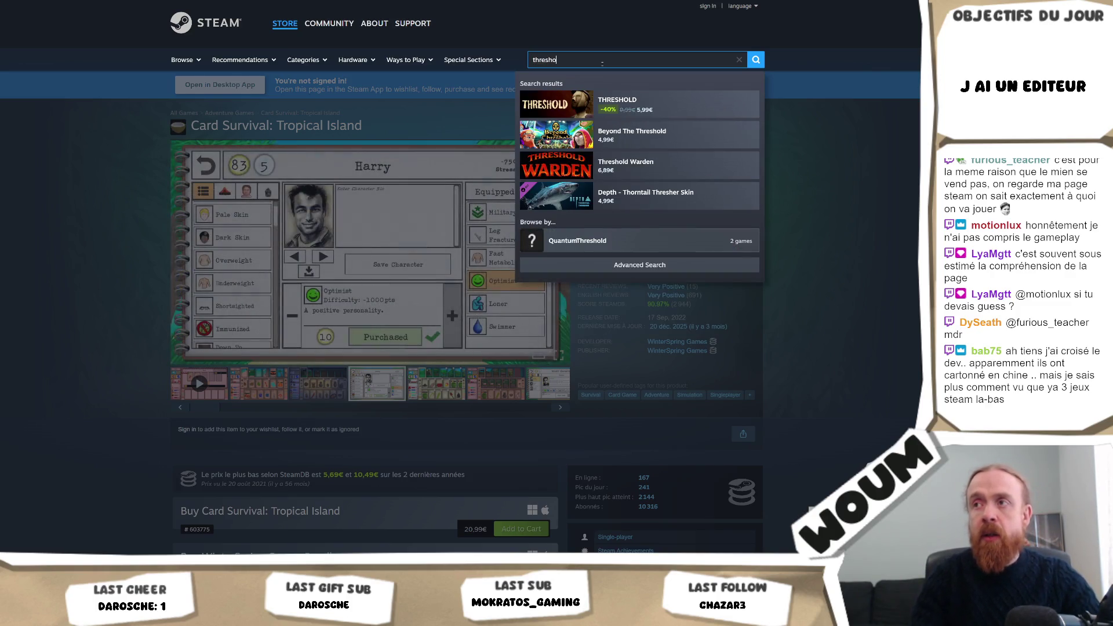
text(o)
click(667, 102)
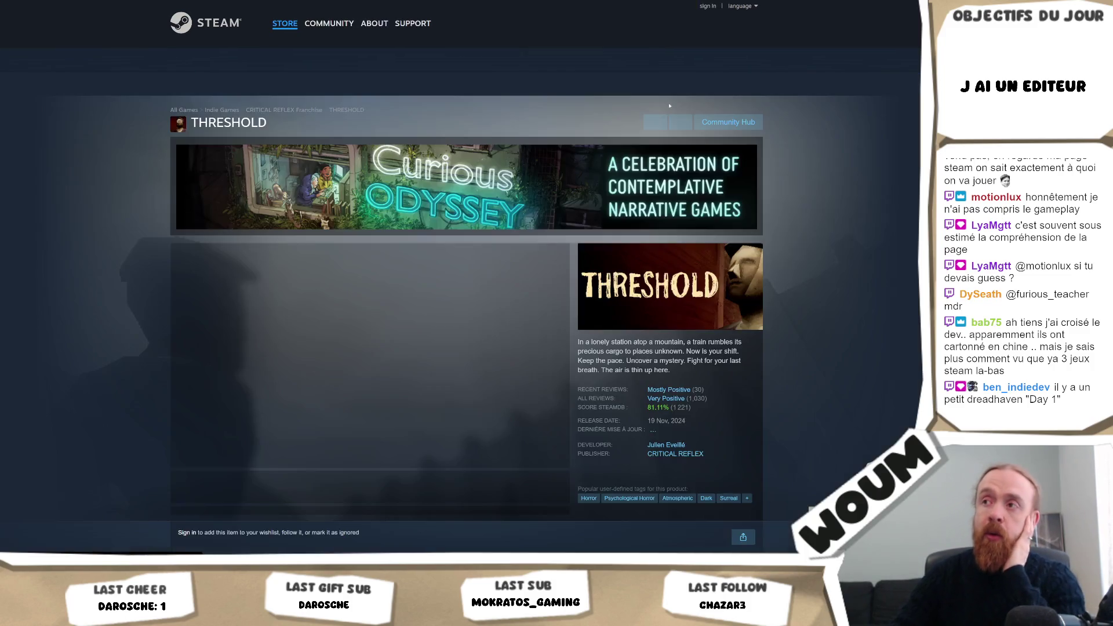
scroll(229, 425, down, 3)
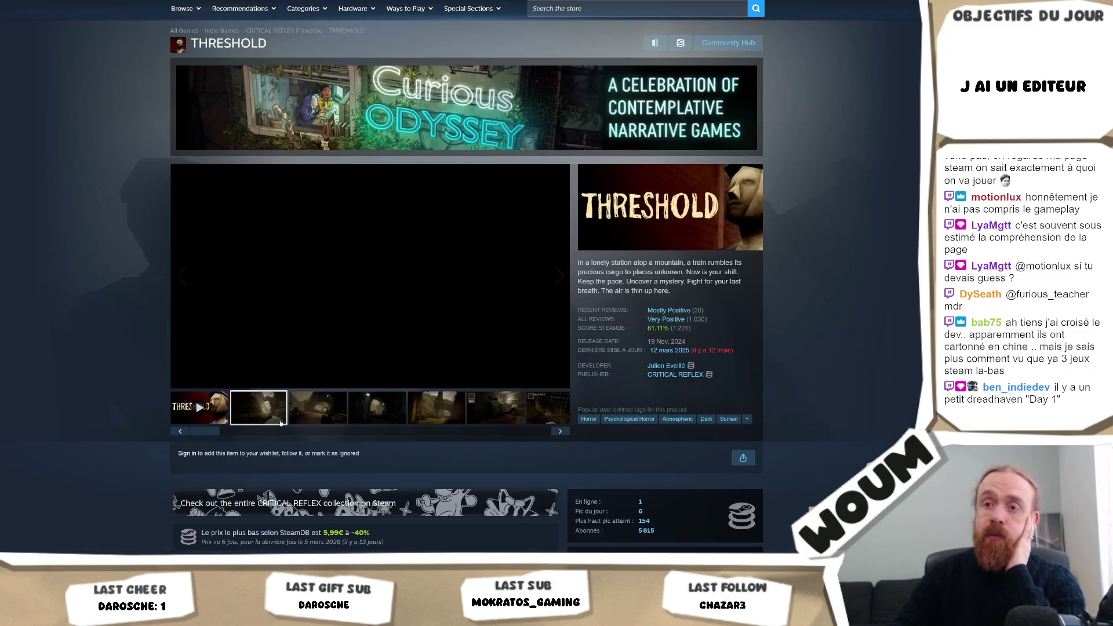
click(339, 413)
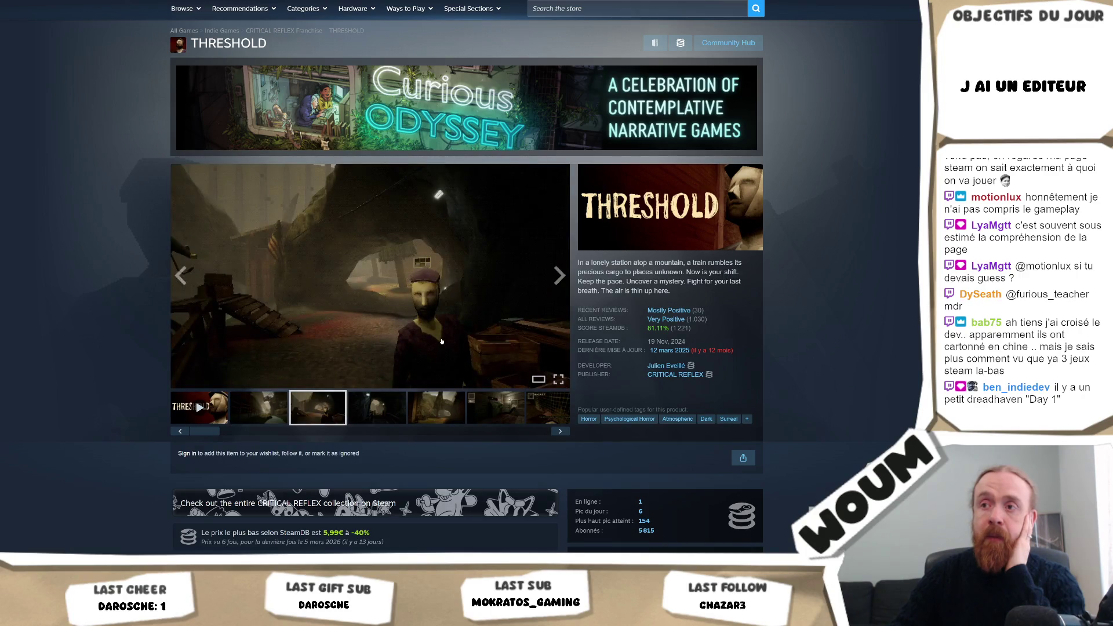
- View THRESHOLD's cave screenshot full-size, page ahead three images, then close the viewer
click(441, 341)
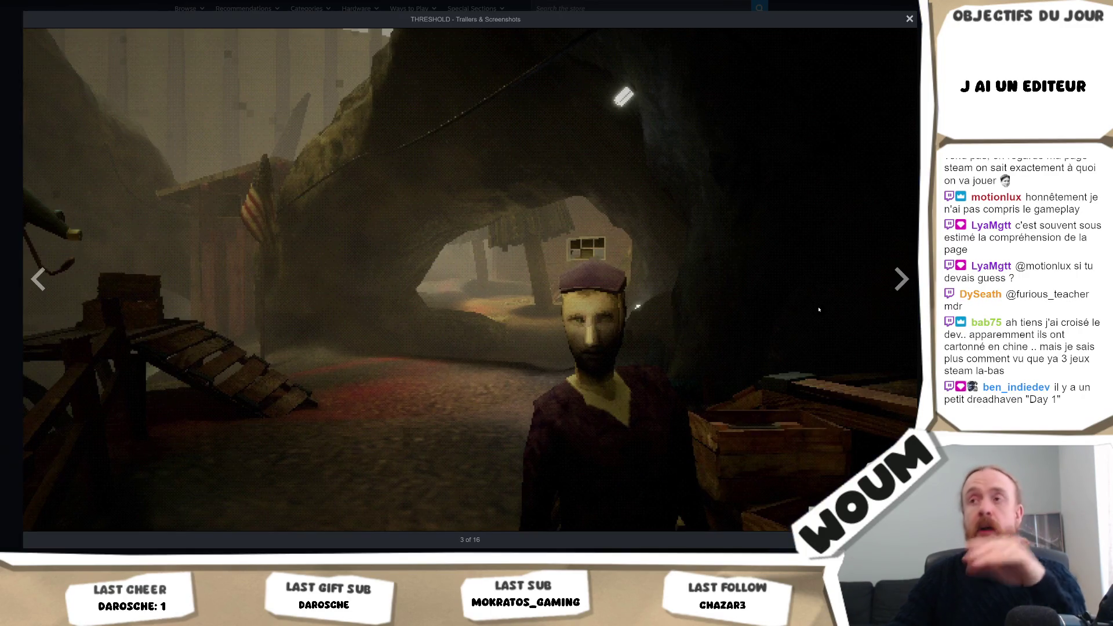
click(900, 286)
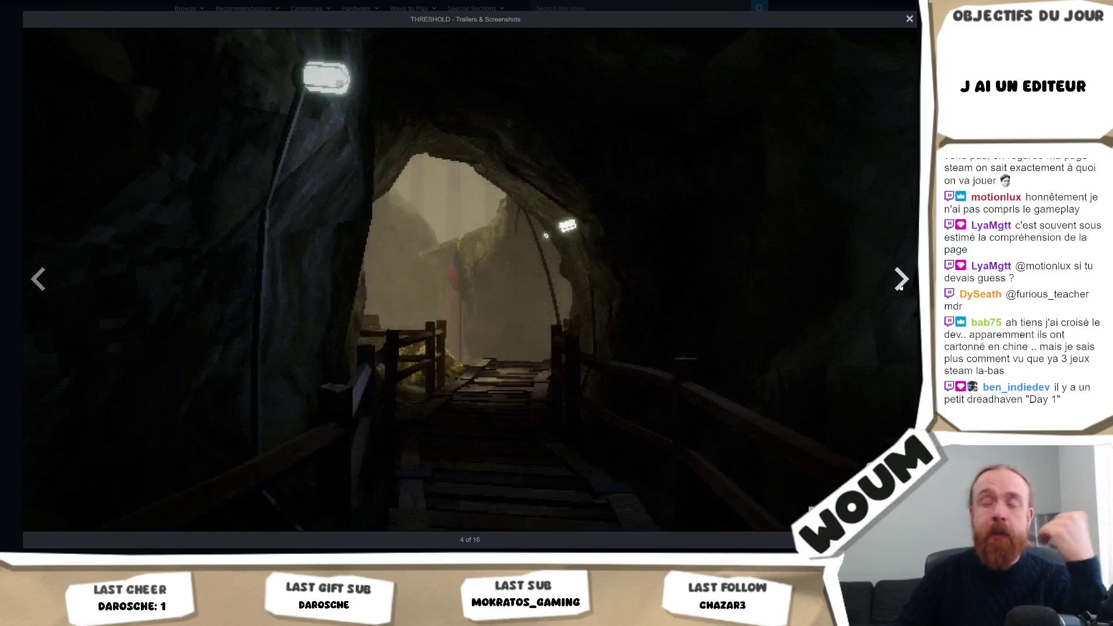
click(900, 285)
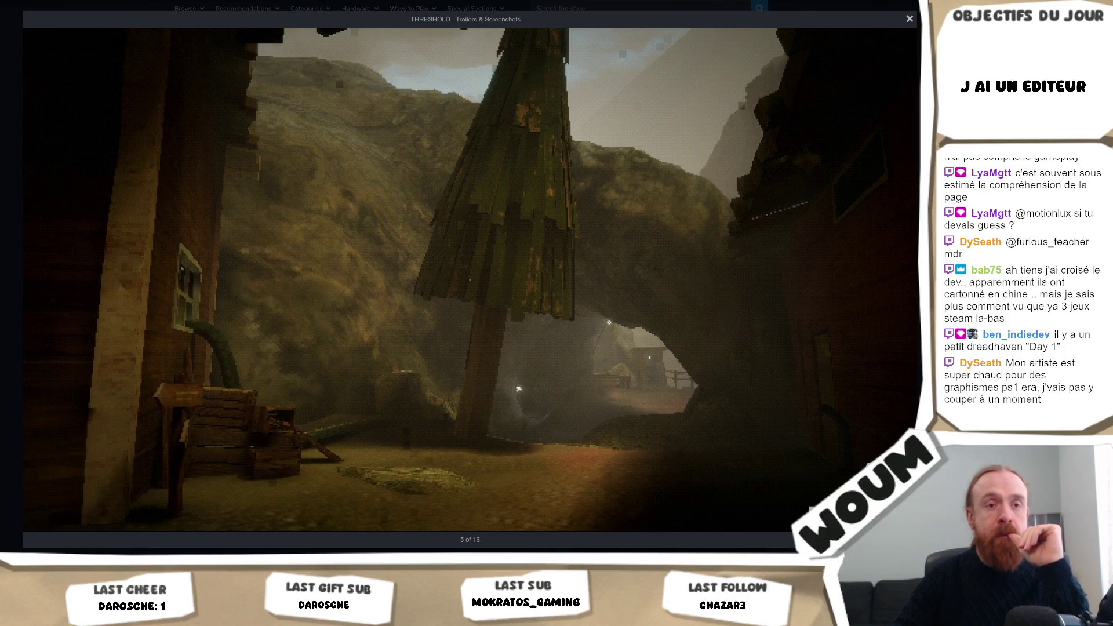
click(915, 279)
key(Escape)
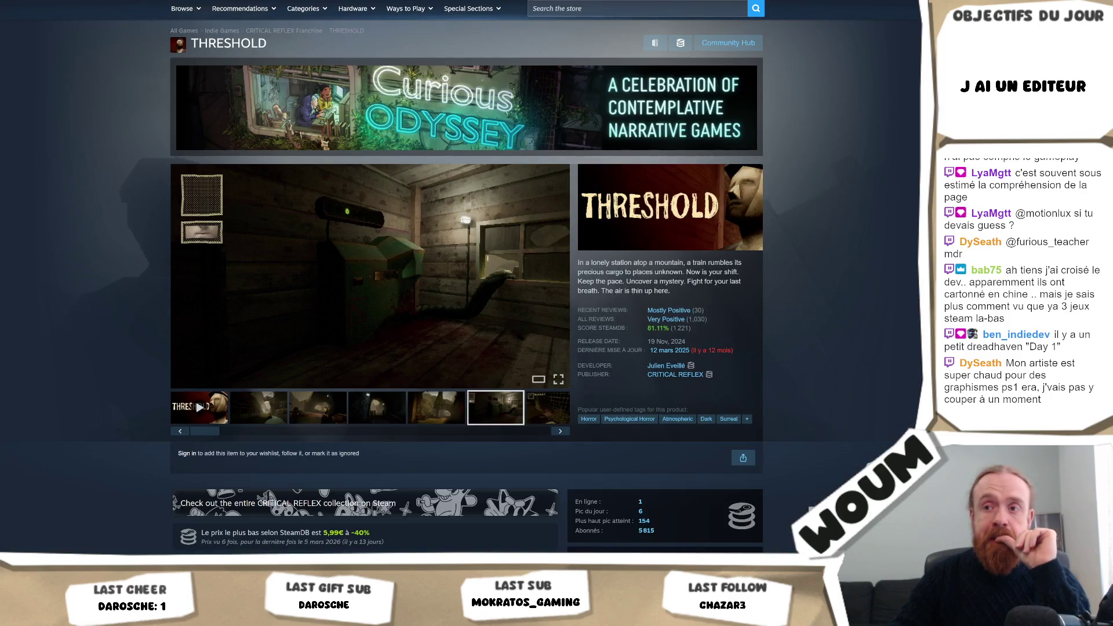
scroll(371, 290, down, 15)
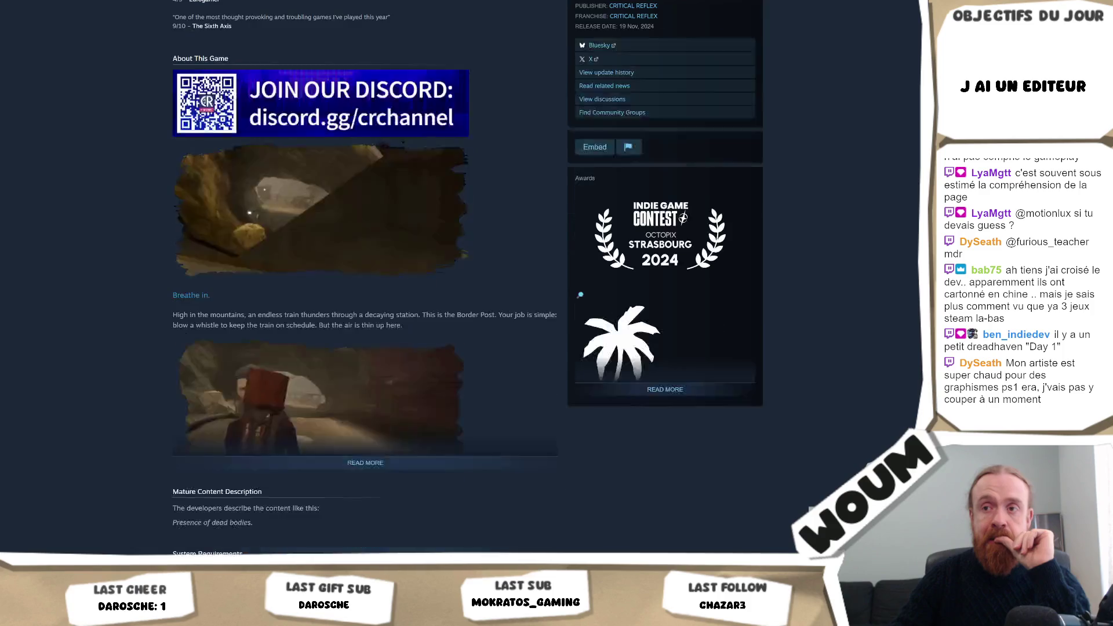
click(384, 464)
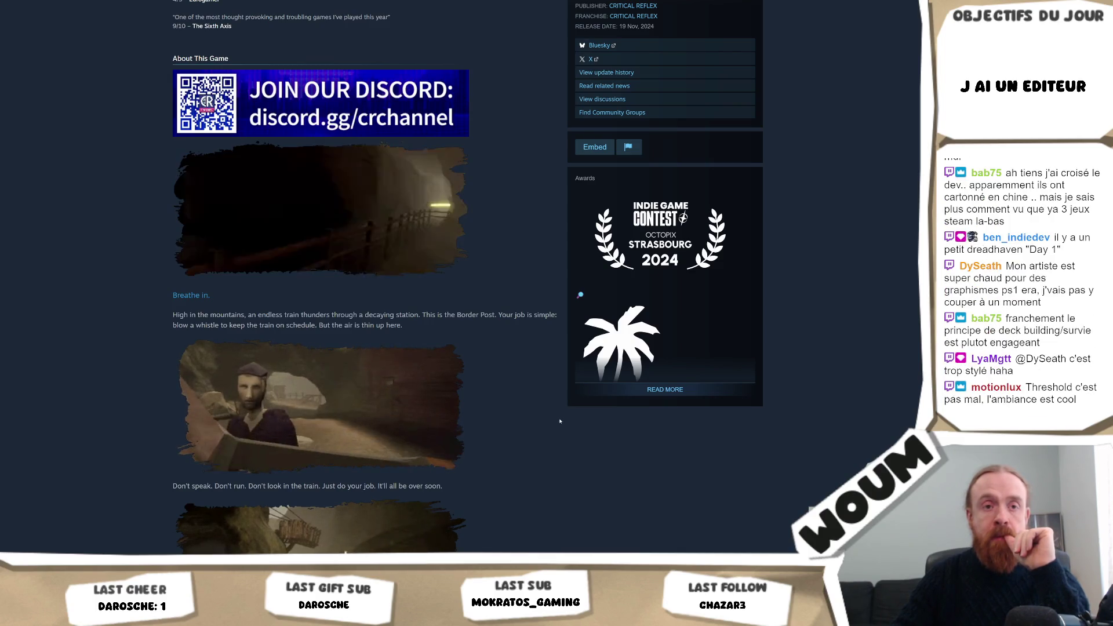
scroll(560, 421, down, 4)
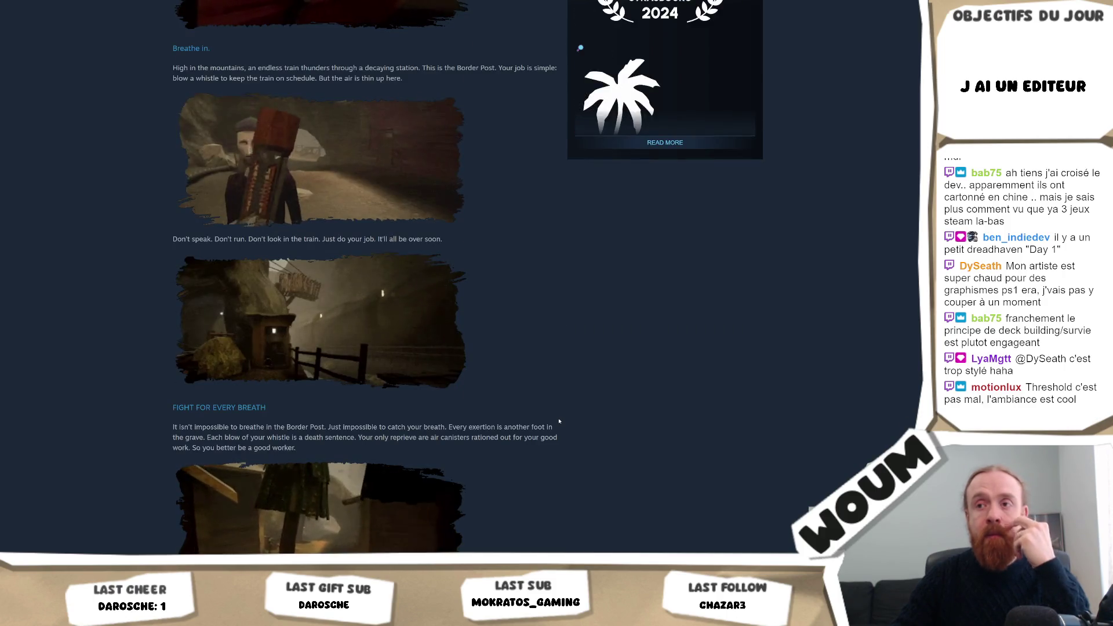
scroll(560, 421, down, 4)
scroll(544, 389, down, 5)
scroll(545, 389, down, 11)
scroll(591, 229, up, 7)
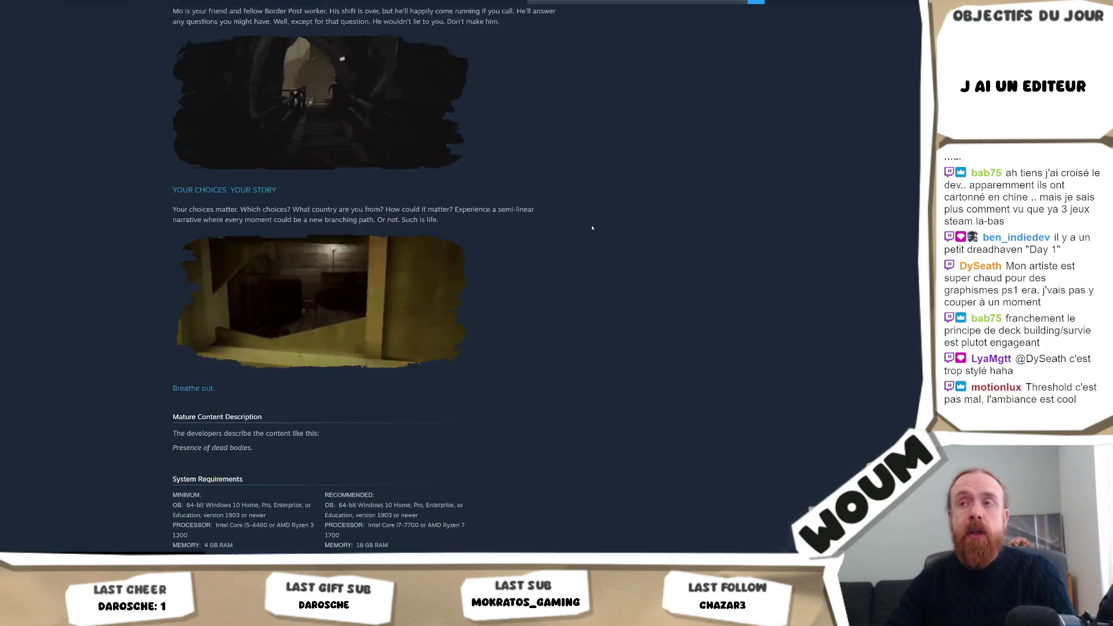
scroll(592, 229, up, 15)
scroll(469, 299, down, 3)
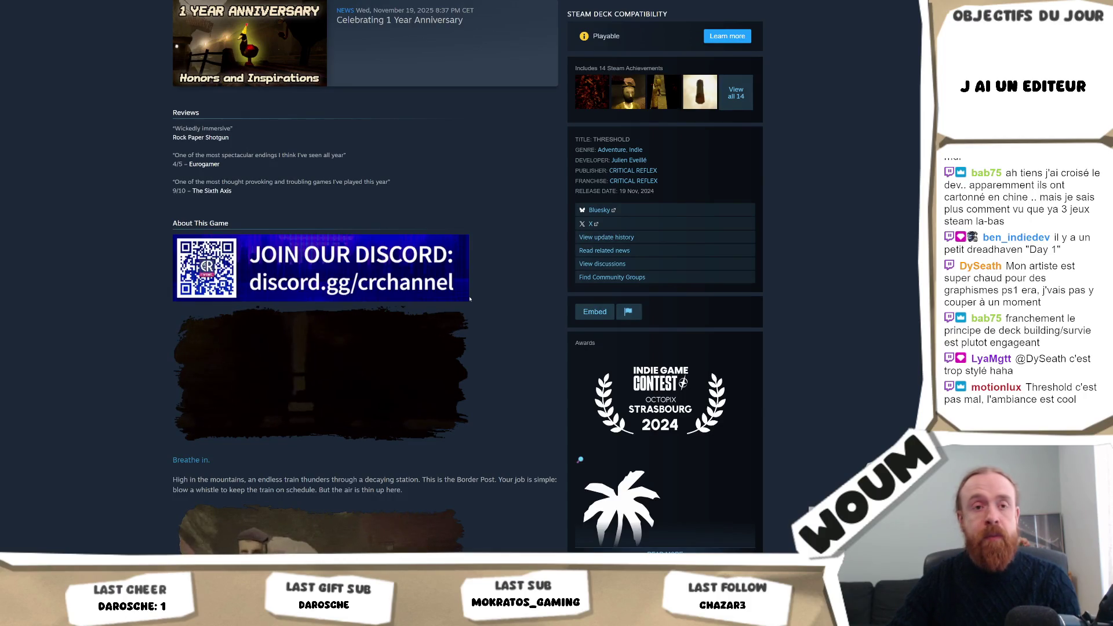
scroll(469, 298, up, 8)
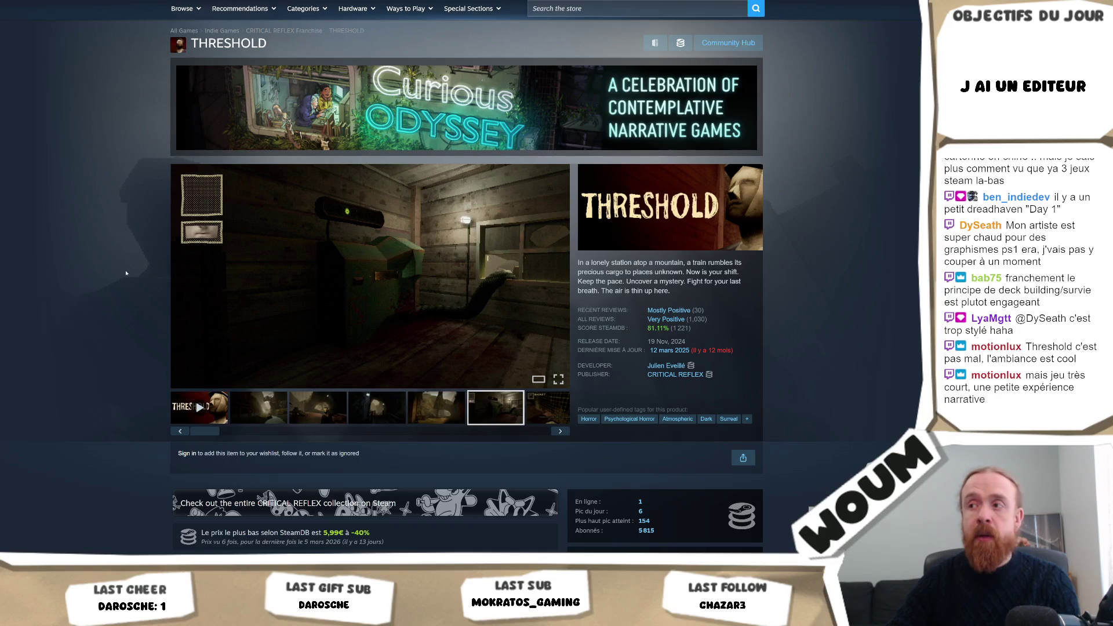
scroll(125, 273, down, 2)
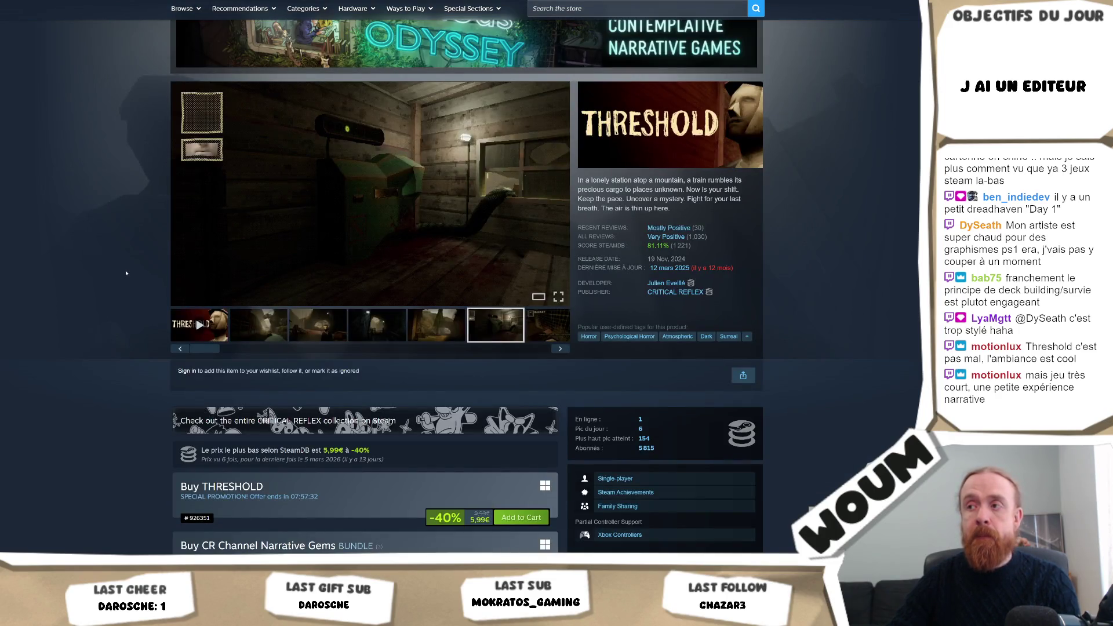
scroll(125, 273, down, 4)
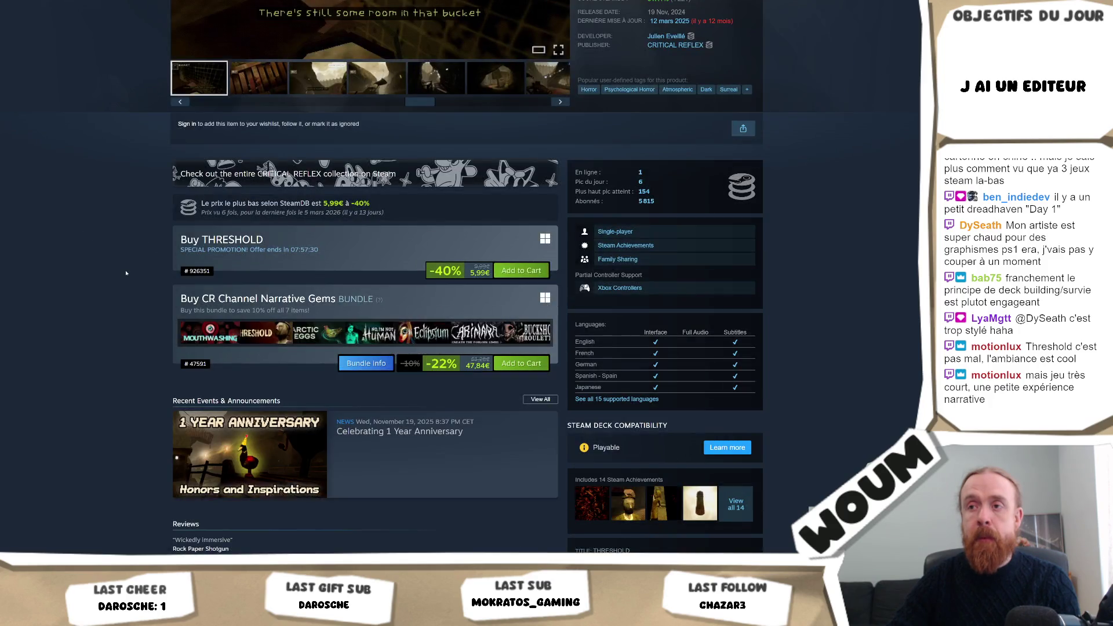
scroll(126, 272, down, 3)
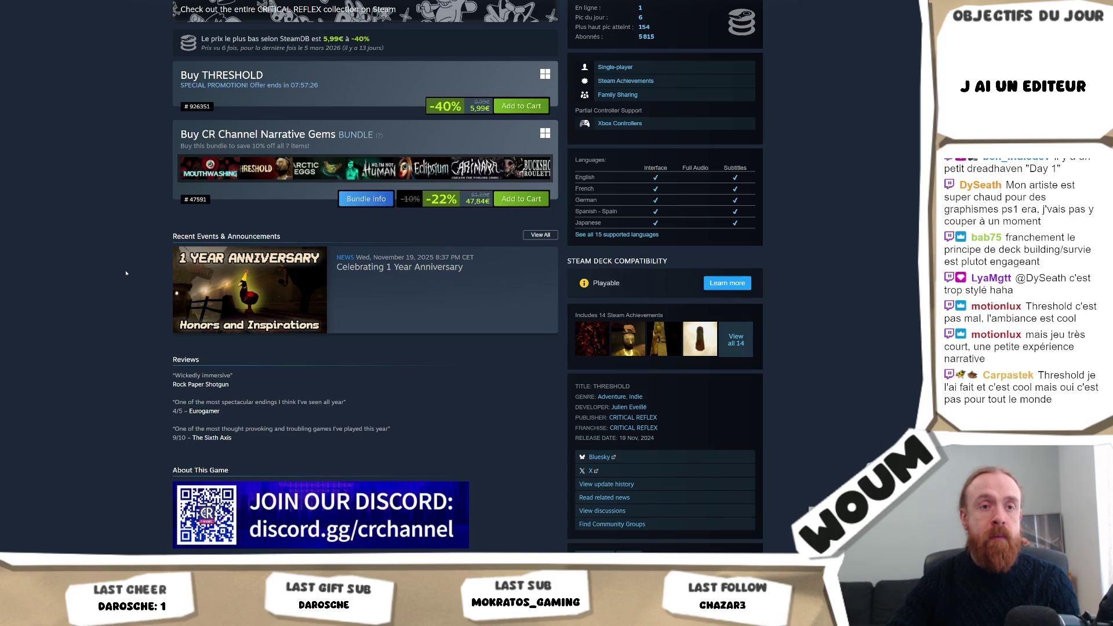
scroll(125, 273, down, 8)
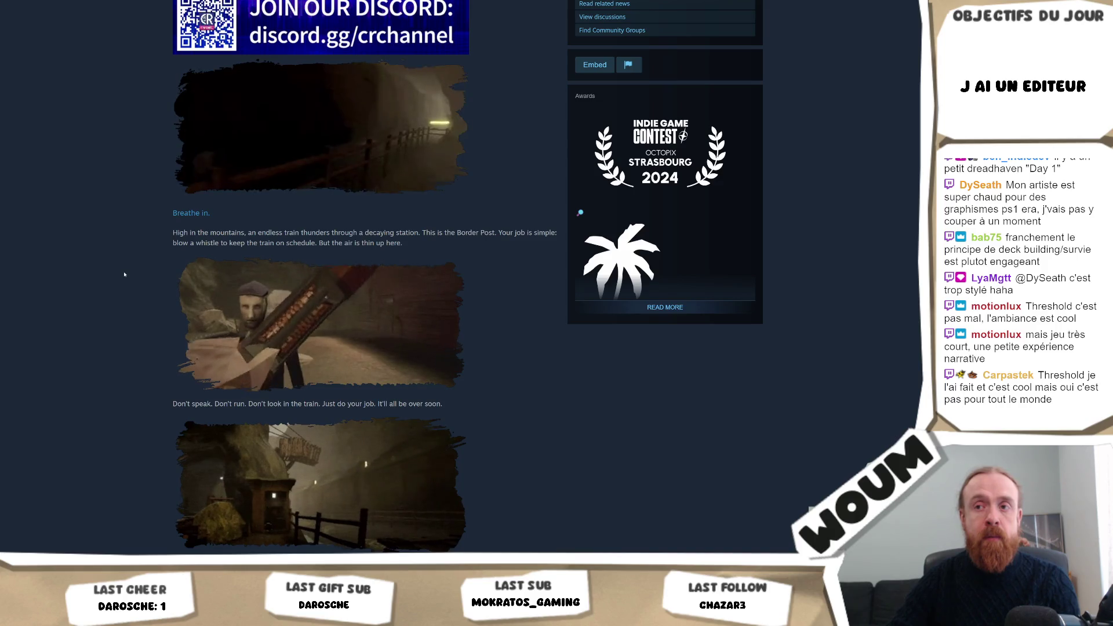
scroll(125, 274, down, 5)
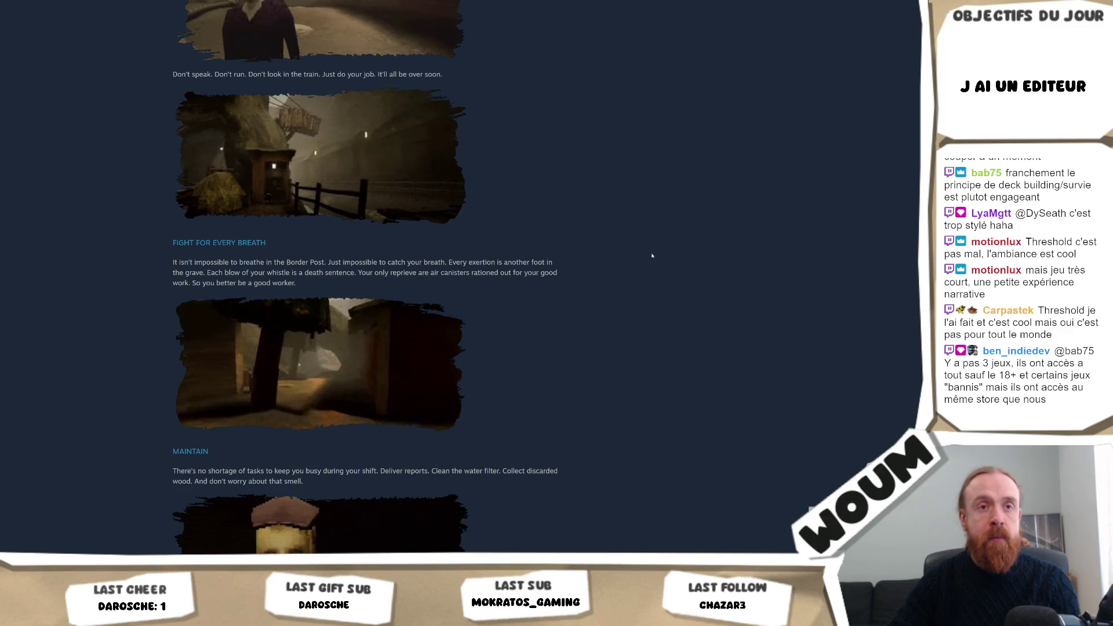
scroll(651, 256, down, 6)
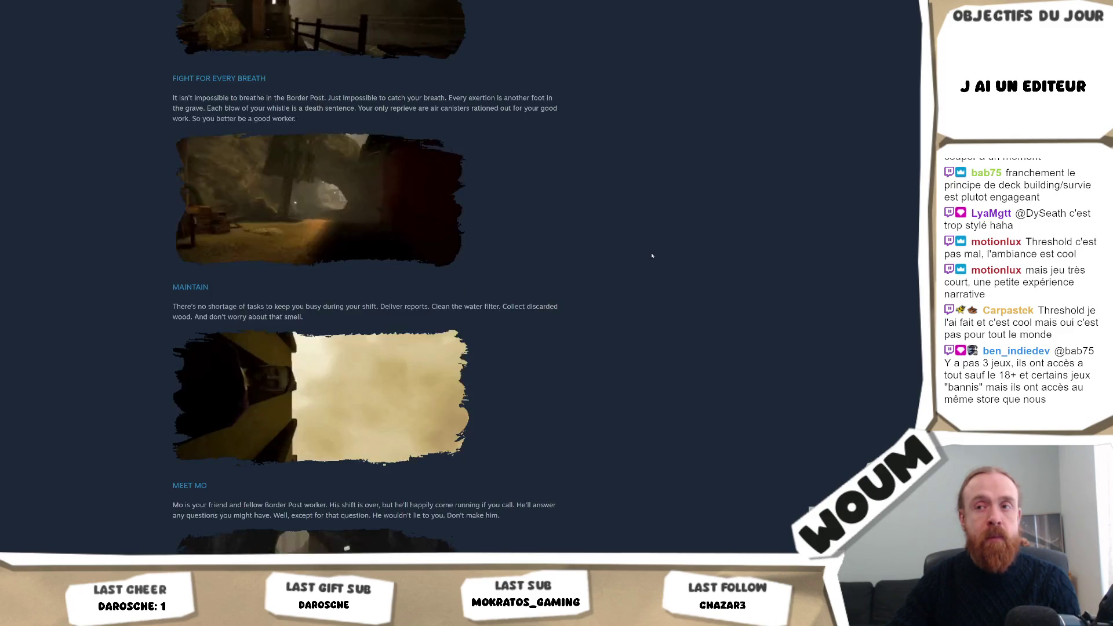
scroll(651, 256, down, 8)
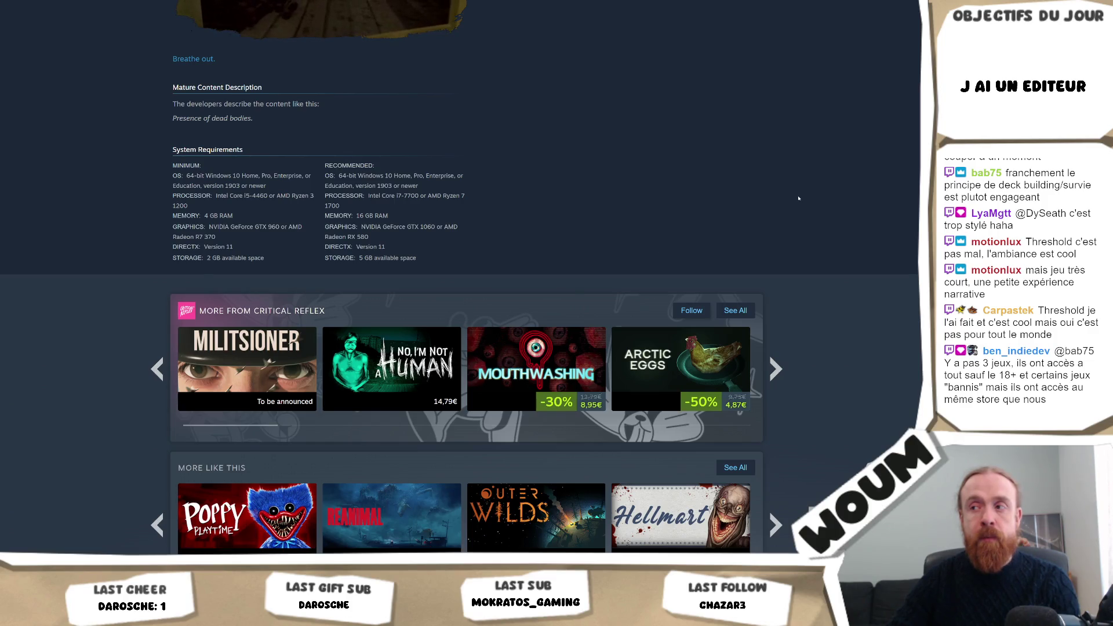
scroll(798, 198, down, 1)
scroll(798, 198, down, 1)
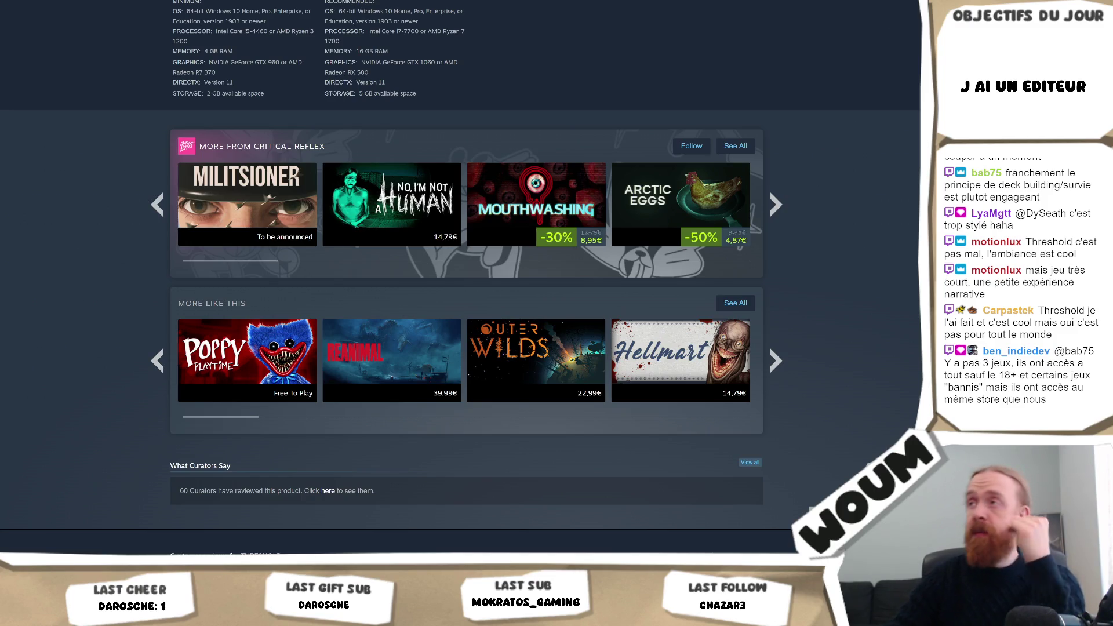
key(alt+Tab)
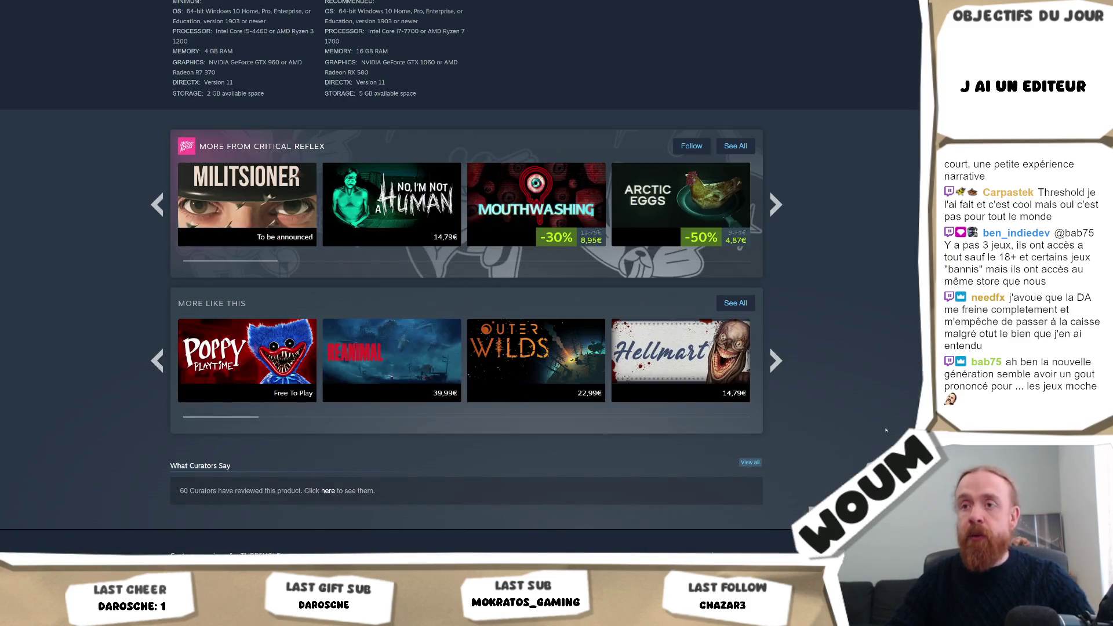
scroll(886, 430, up, 15)
scroll(816, 178, down, 20)
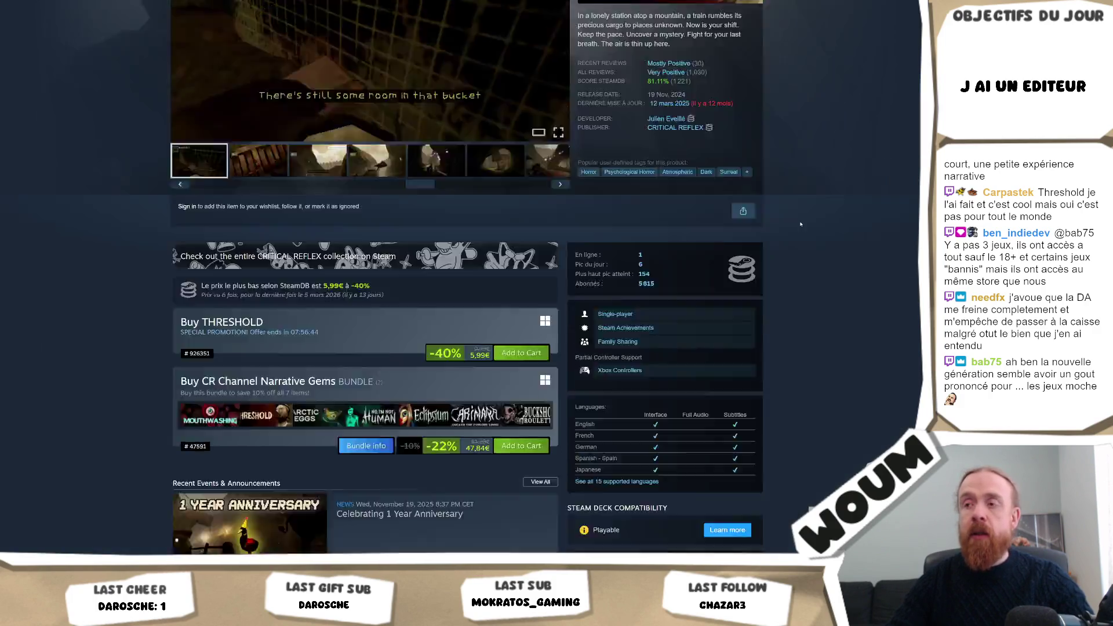
scroll(798, 241, down, 5)
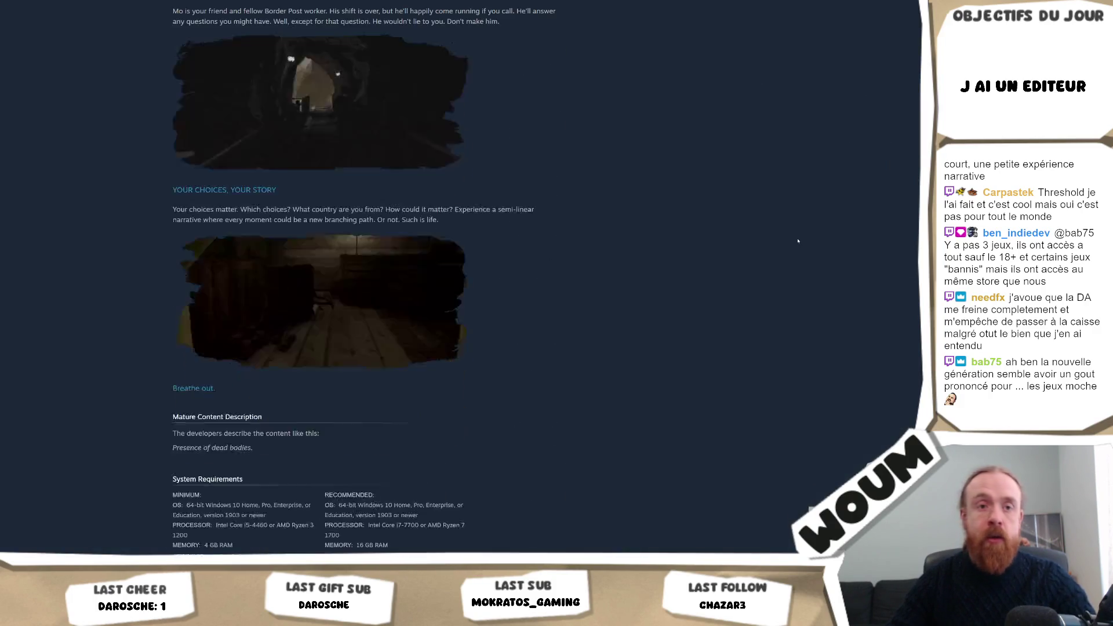
scroll(798, 241, up, 15)
scroll(760, 280, up, 6)
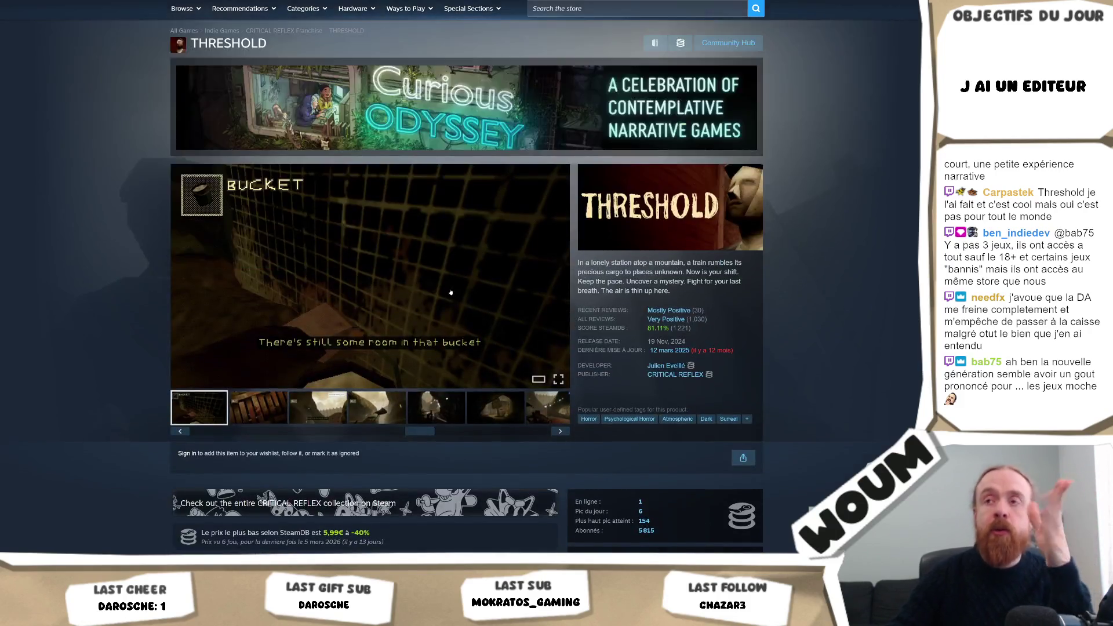
- Select THRESHOLD's fourth screenshot, open it full-size, advance one image, then close the gallery
click(384, 409)
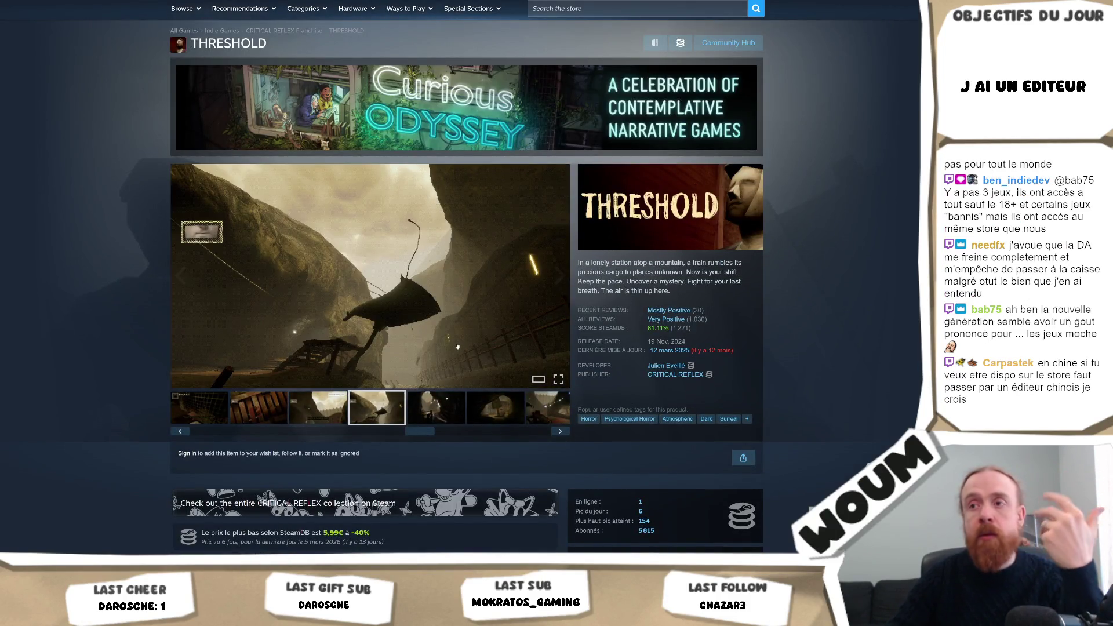
click(442, 334)
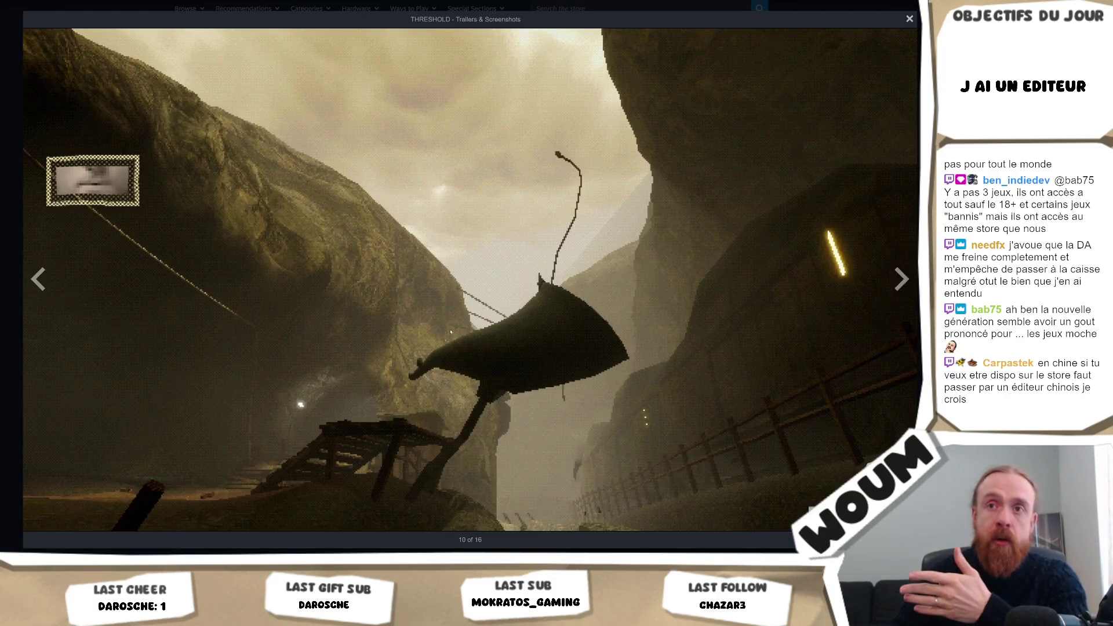
click(901, 279)
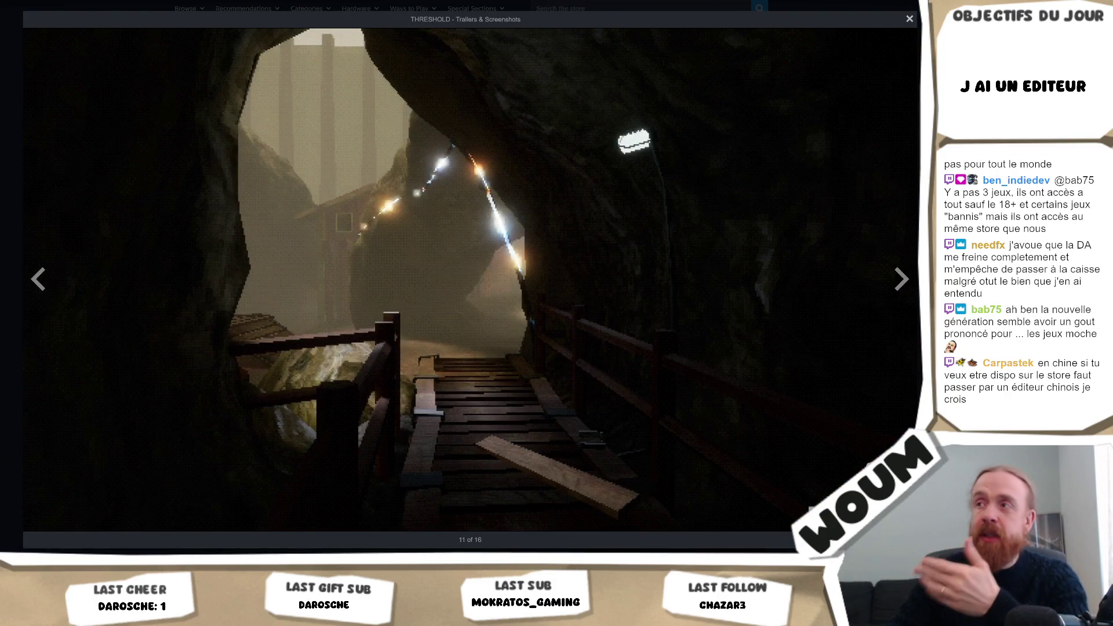
key(Escape)
scroll(855, 320, down, 3)
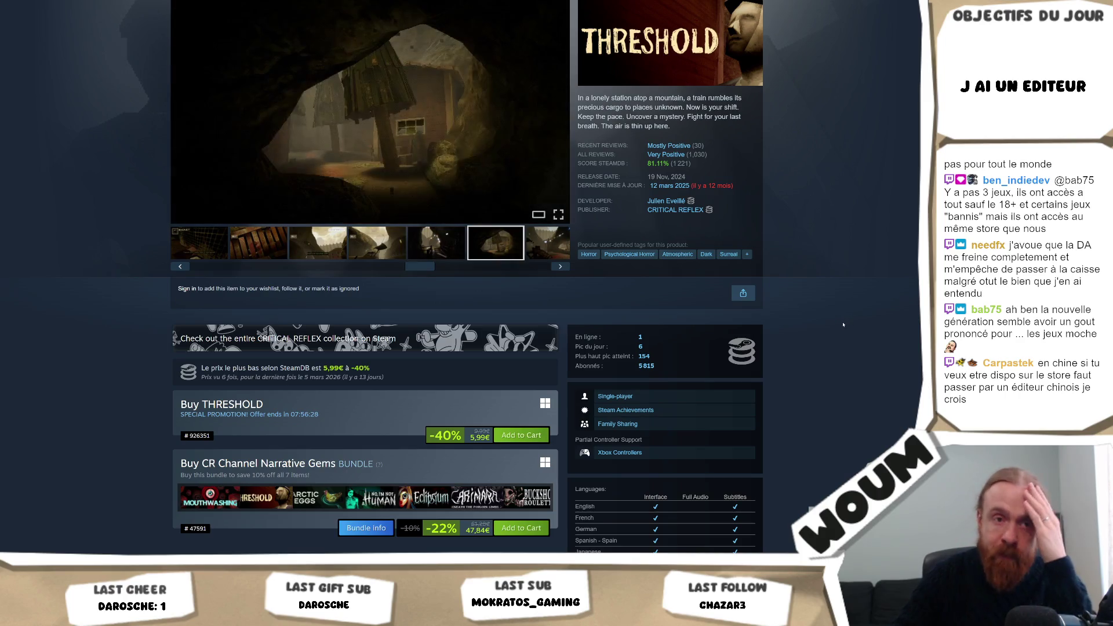
- Scroll through the THRESHOLD page, then switch to the Kenney Particle Pack page with Alt+Tab
scroll(823, 327, down, 5)
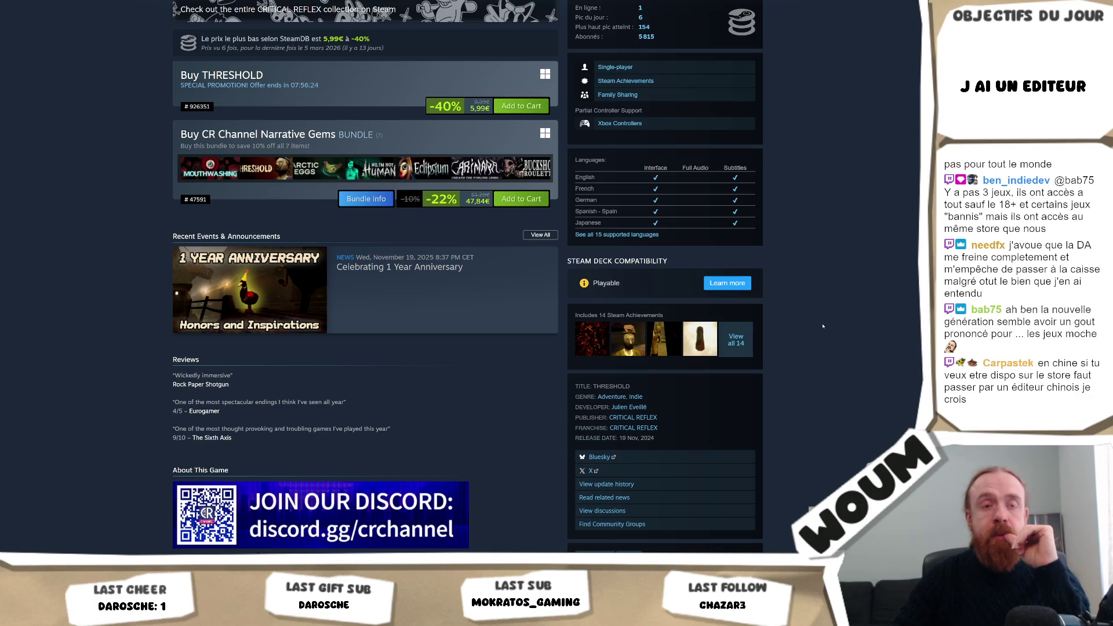
scroll(823, 327, down, 20)
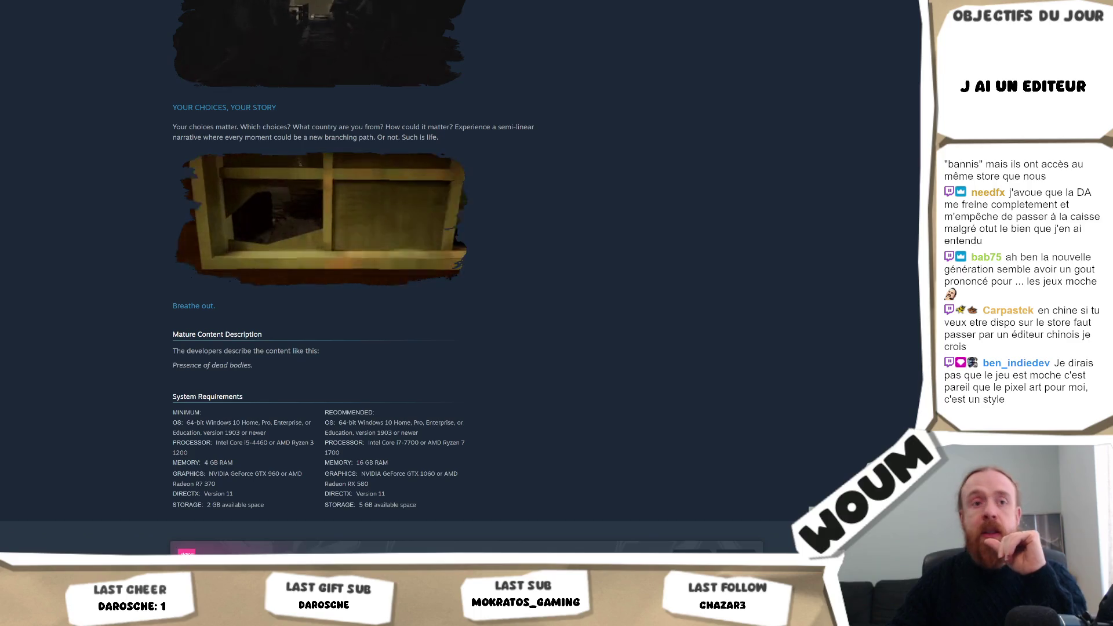
scroll(593, 78, down, 3)
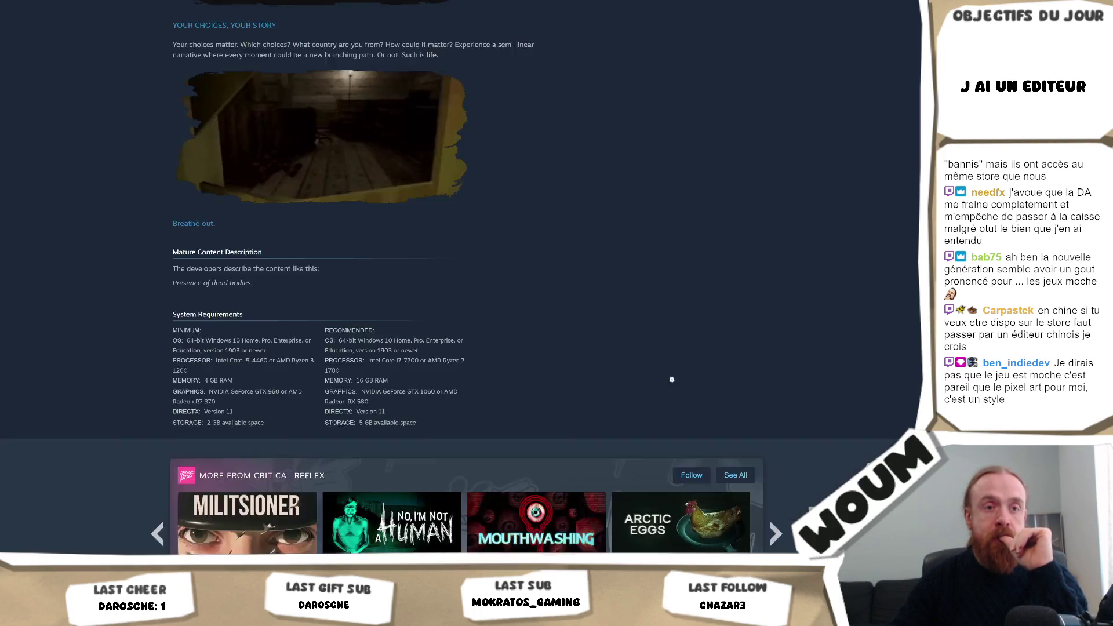
scroll(593, 78, up, 20)
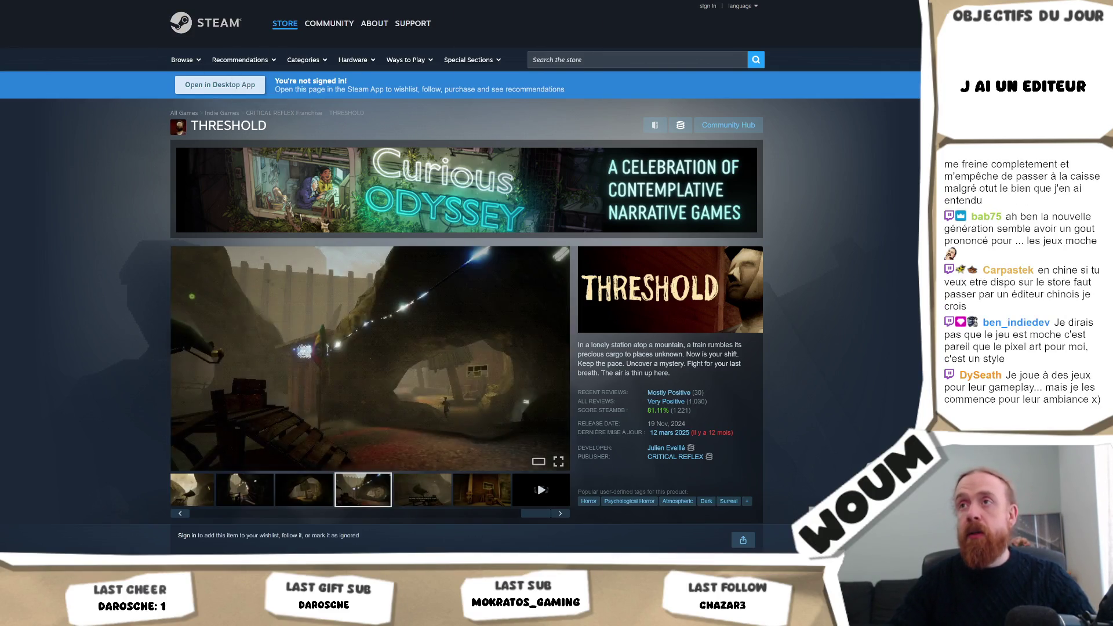
key(alt+Tab)
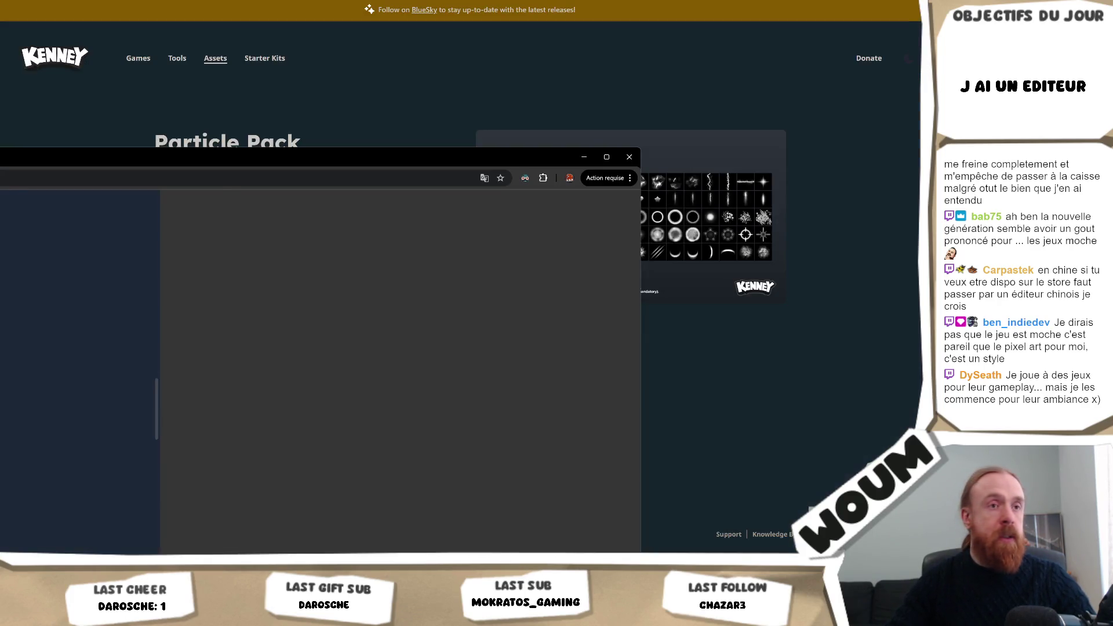